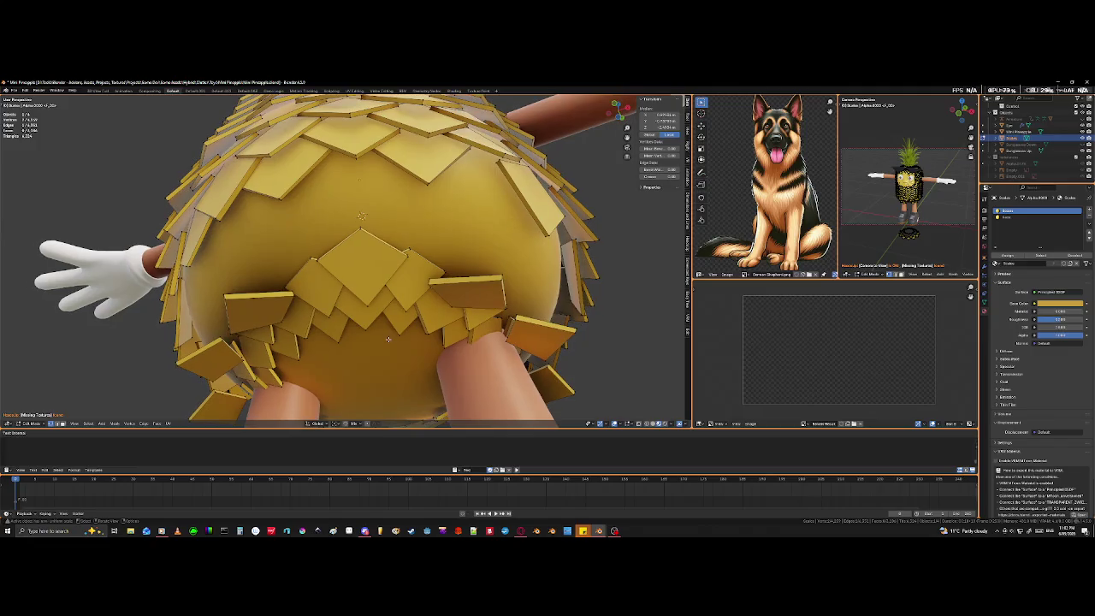
In X-ray, move the stray scale vertex on the lower front to a new position.
key(shift+z)
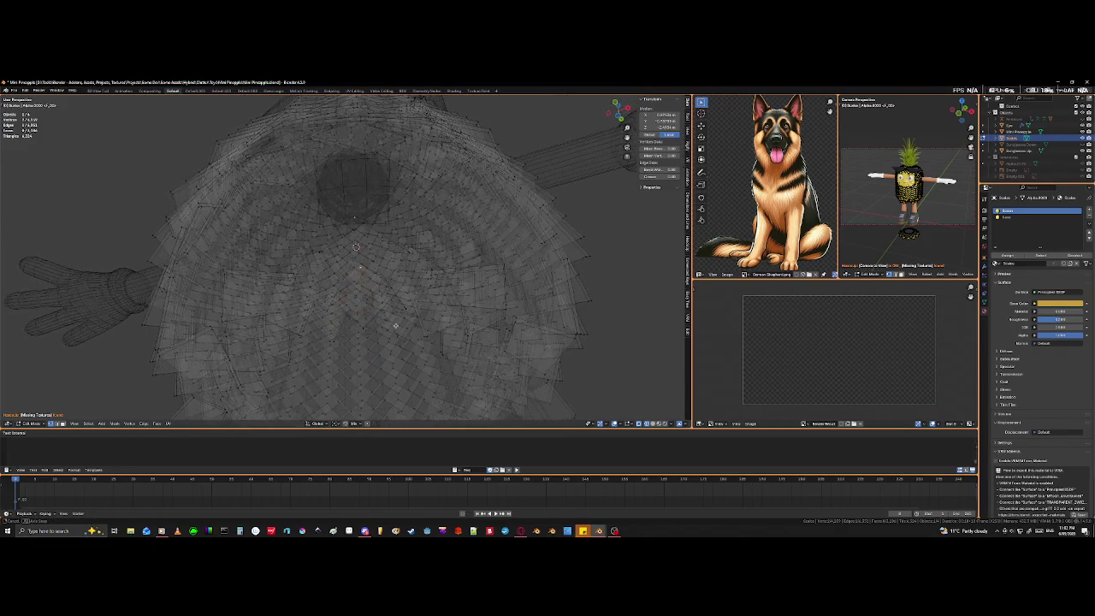
key(g)
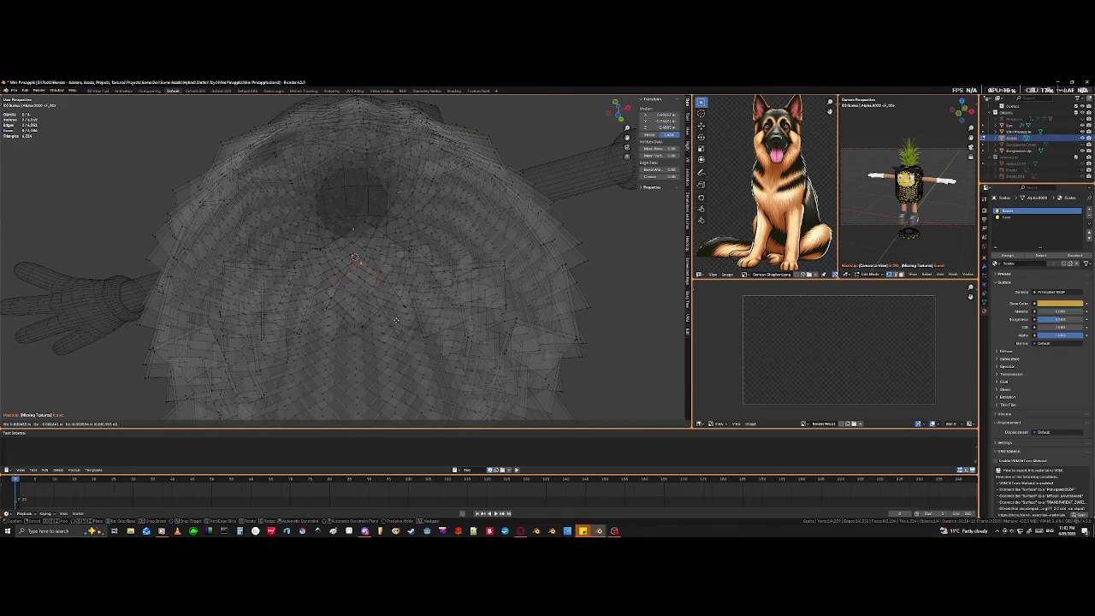
click(400, 290)
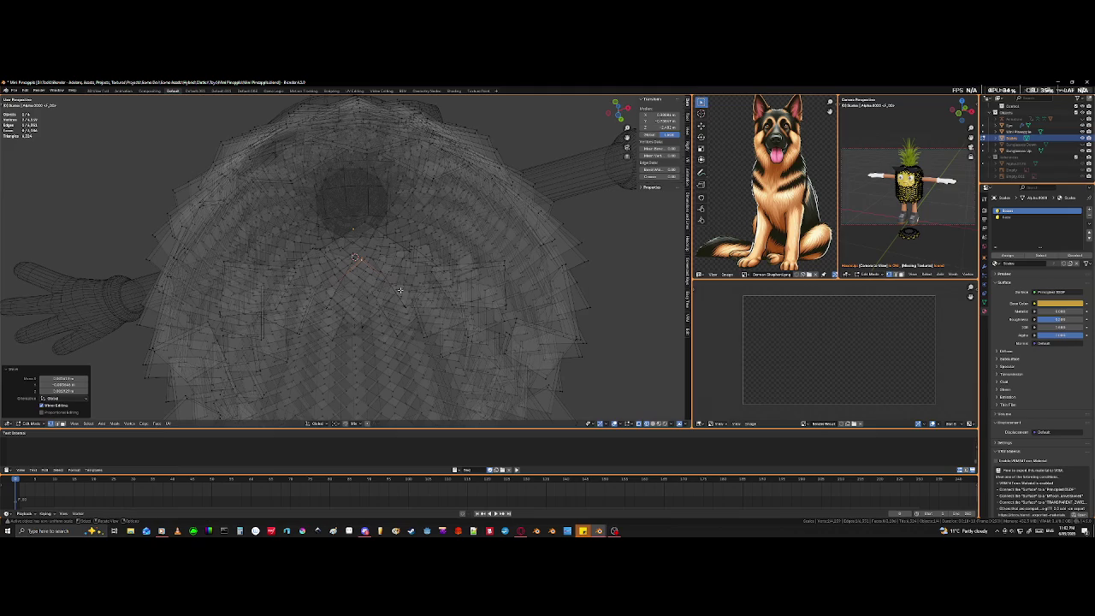
key(shift+z)
scroll(389, 300, up, 5)
mouse_move(389, 300)
middle_down()
mouse_move(379, 309)
mouse_move(379, 298)
mouse_move(364, 363)
mouse_move(471, 340)
mouse_move(506, 349)
mouse_move(301, 370)
middle_up()
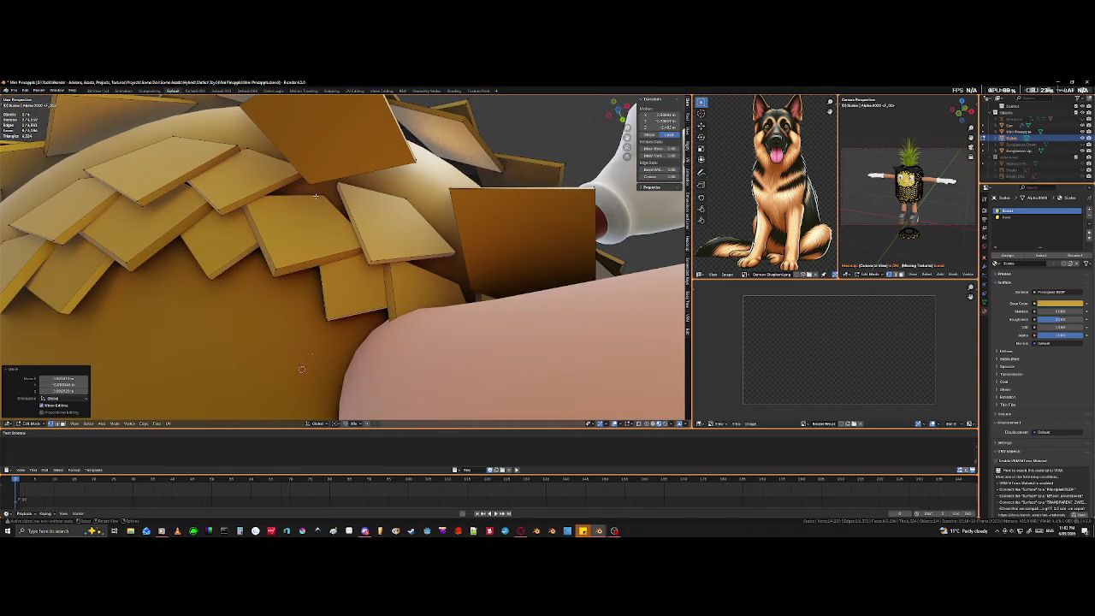
Snap a single scale corner vertex into place with Shift+S, then view the whole body.
click(137, 195)
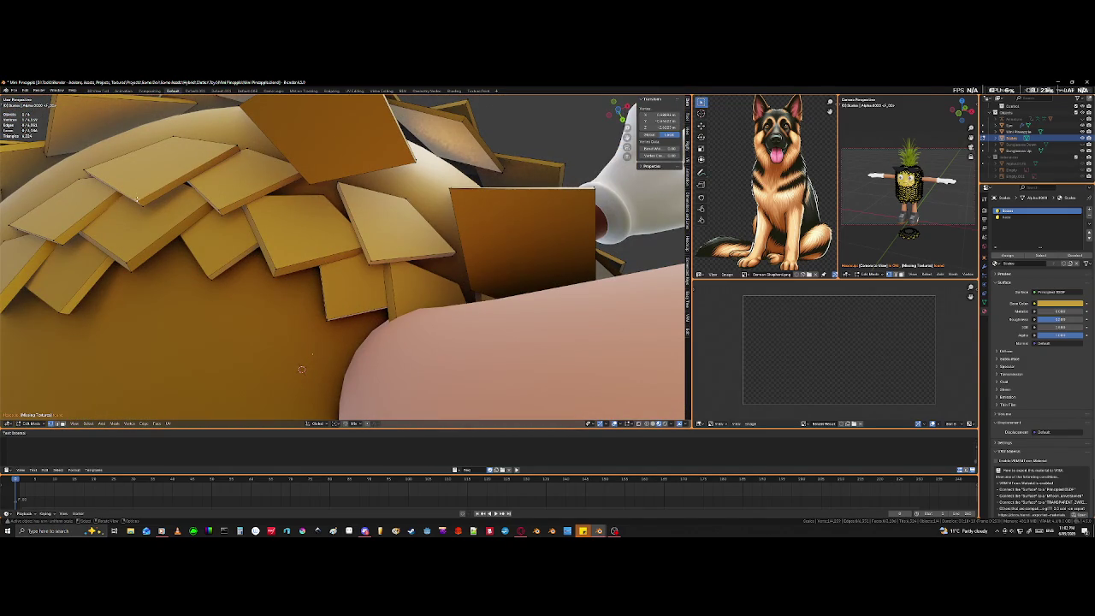
key(shift+s)
scroll(171, 223, down, 5)
mouse_move(171, 222)
middle_down()
mouse_move(231, 257)
mouse_move(325, 340)
mouse_move(265, 317)
mouse_move(279, 308)
middle_up()
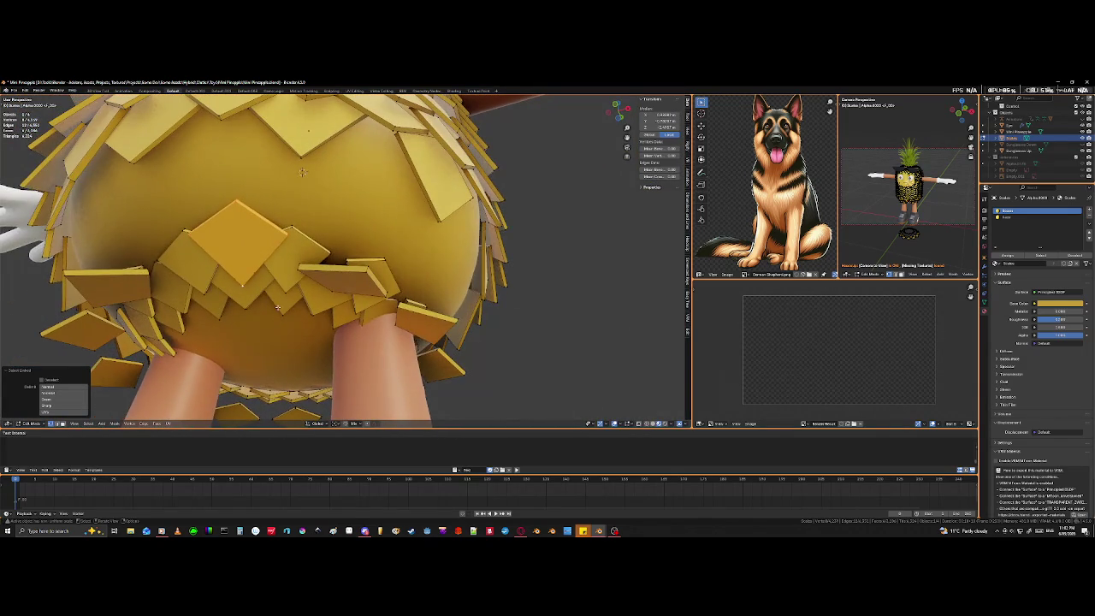
Rotate the selected scale faces and switch to a different Transform Pivot Point.
key(r)
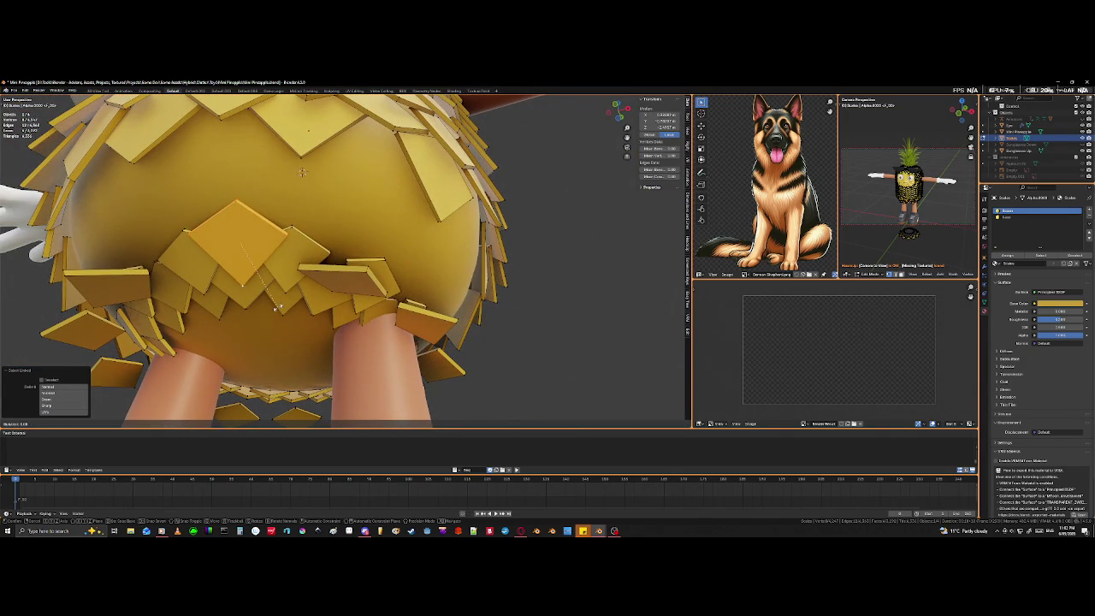
key(Return)
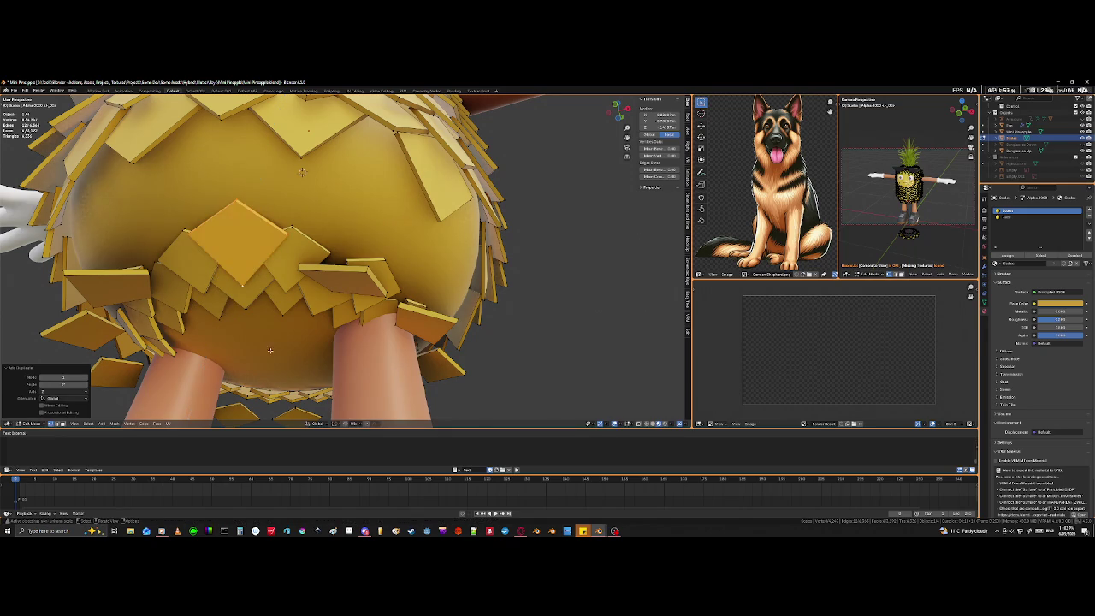
click(336, 424)
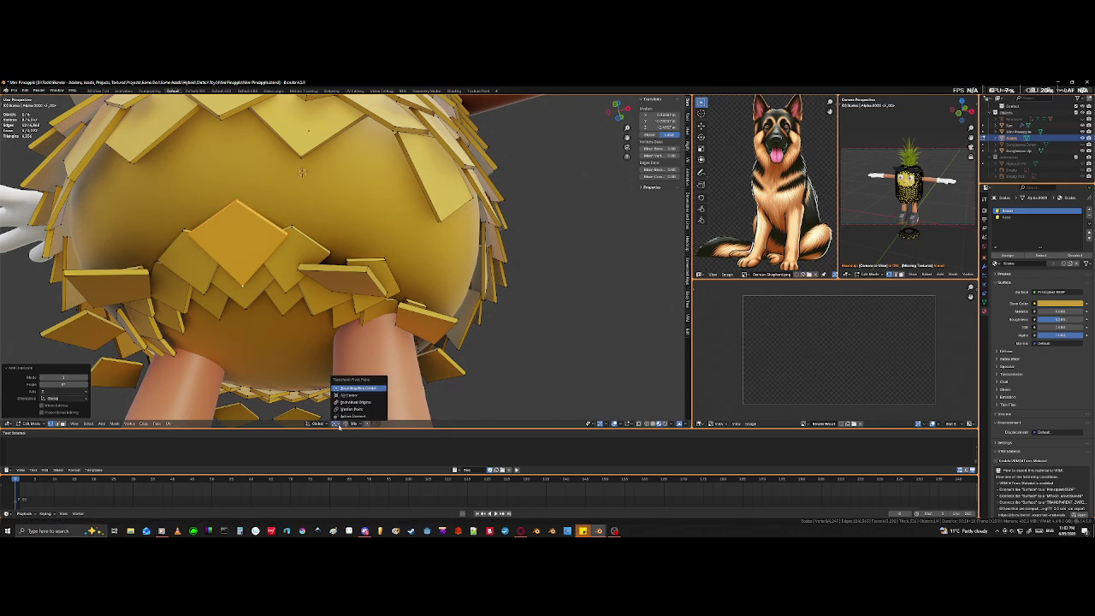
click(348, 398)
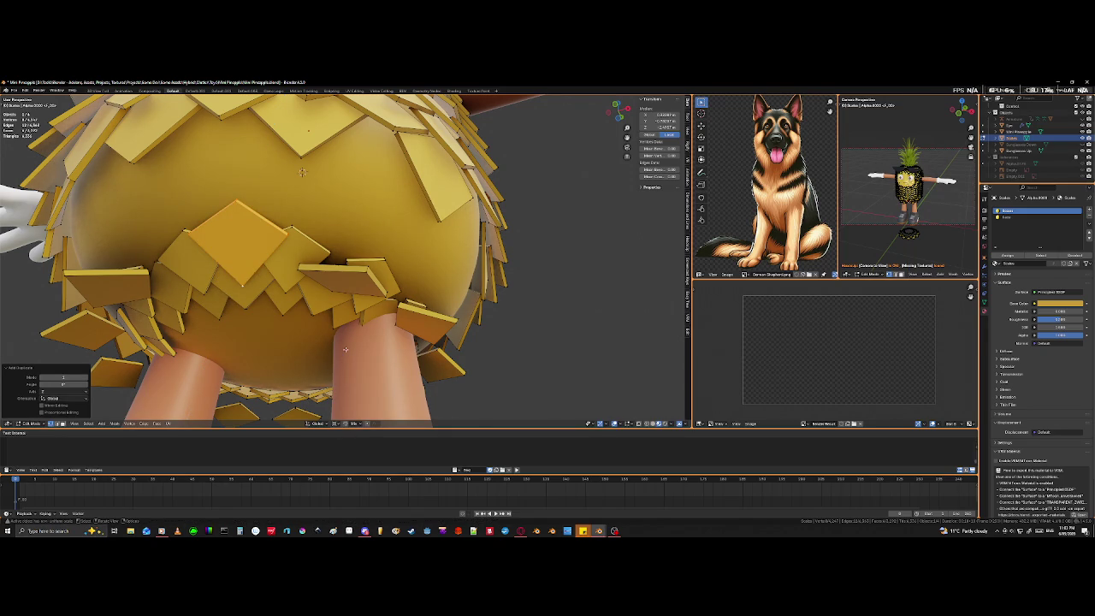
scroll(345, 349, down, 5)
scroll(334, 338, down, 3)
scroll(324, 326, down, 3)
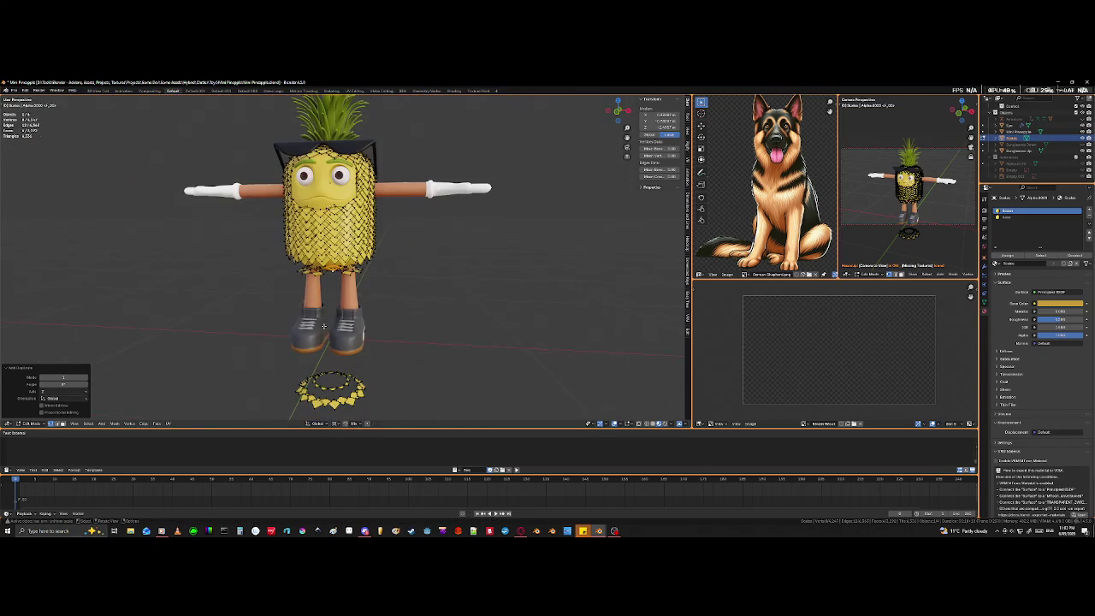
mouse_move(322, 332)
middle_down()
mouse_move(143, 330)
mouse_move(38, 312)
middle_up()
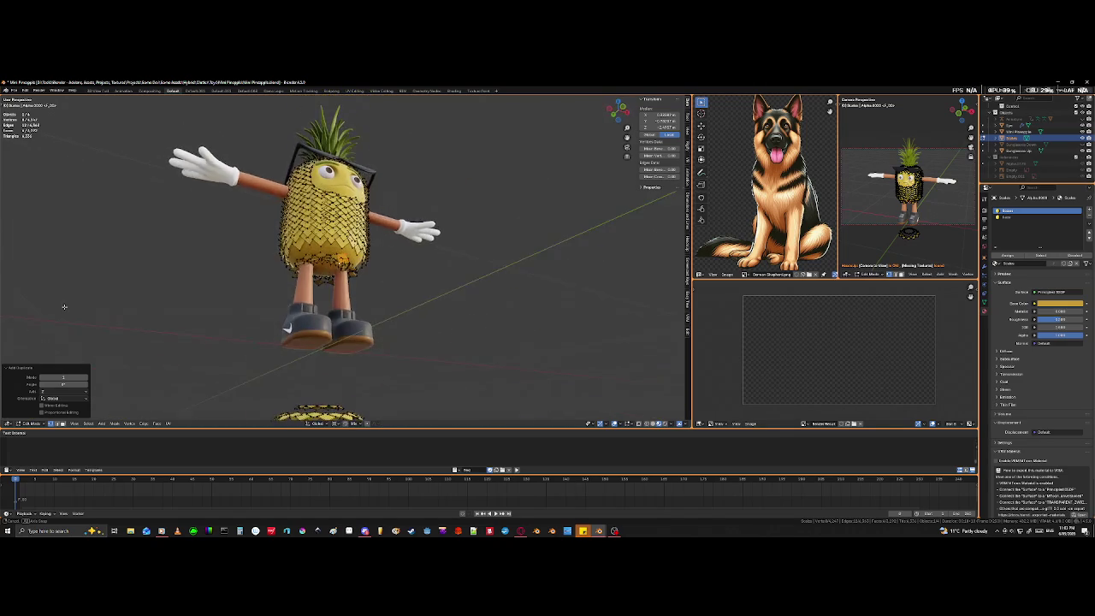
scroll(103, 326, up, 3)
scroll(171, 338, up, 4)
scroll(230, 351, up, 2)
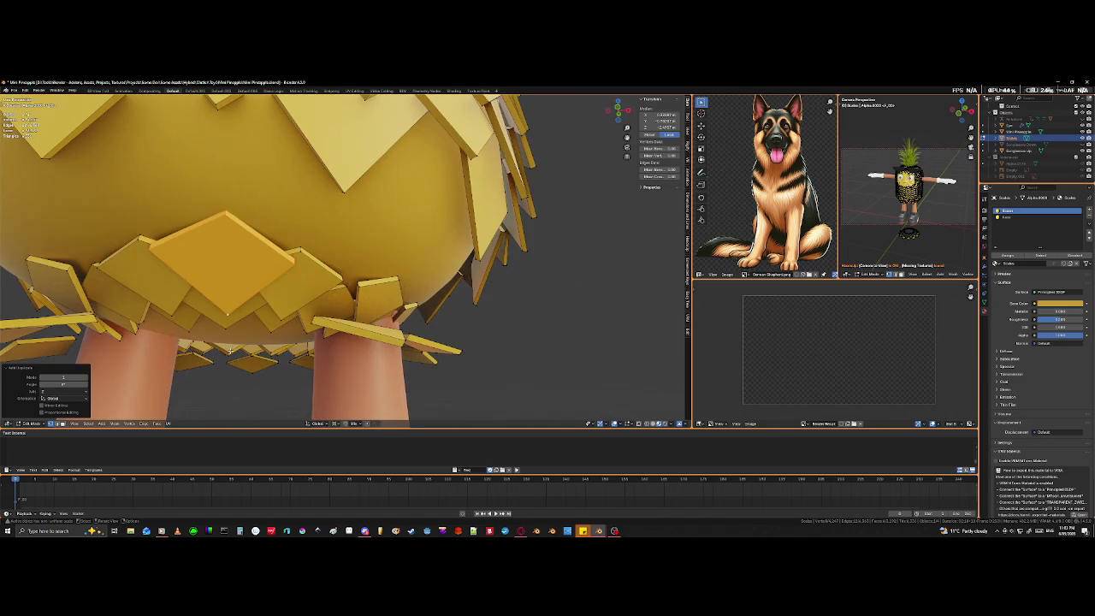
Resize the selected scales along the Z axis only.
key(s)
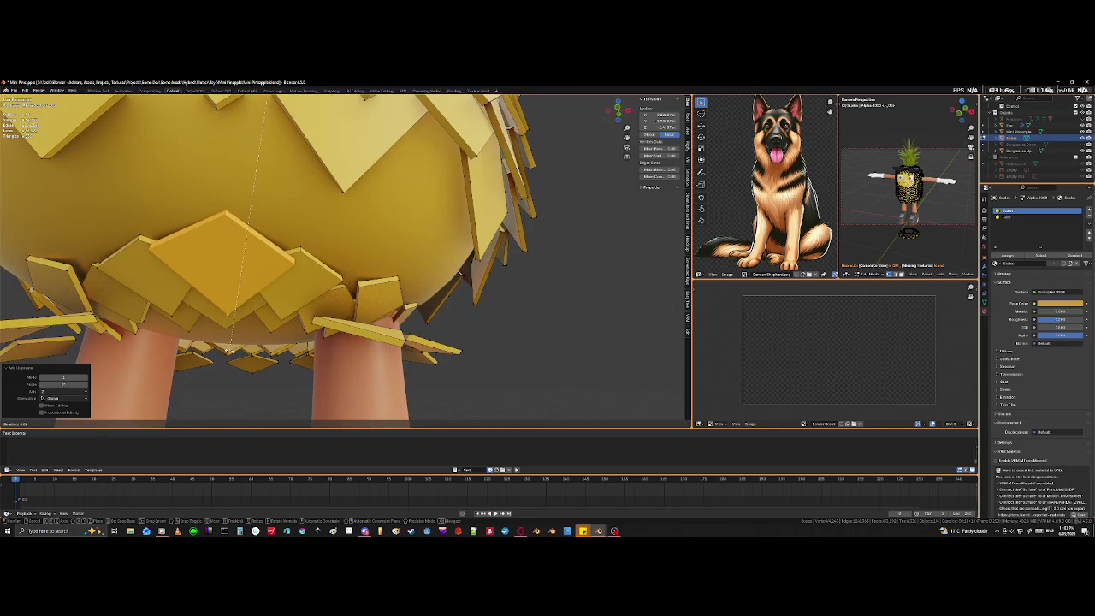
key(z)
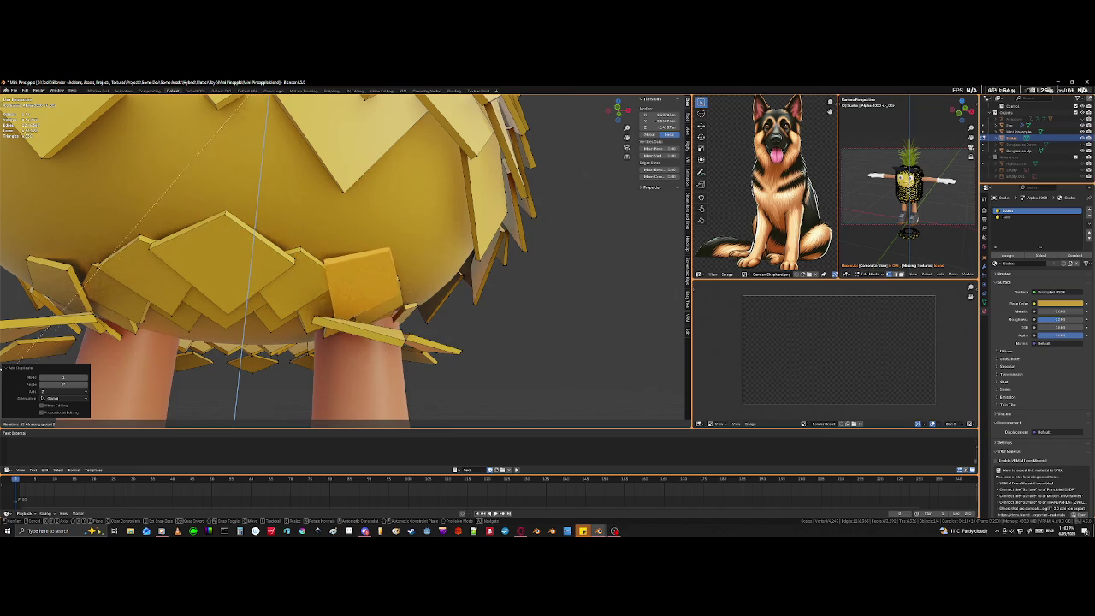
click(612, 374)
middle_drag(572, 381, 458, 356)
Try tilting the scale about Z, then undo so it lies flat again.
key(r)
key(z)
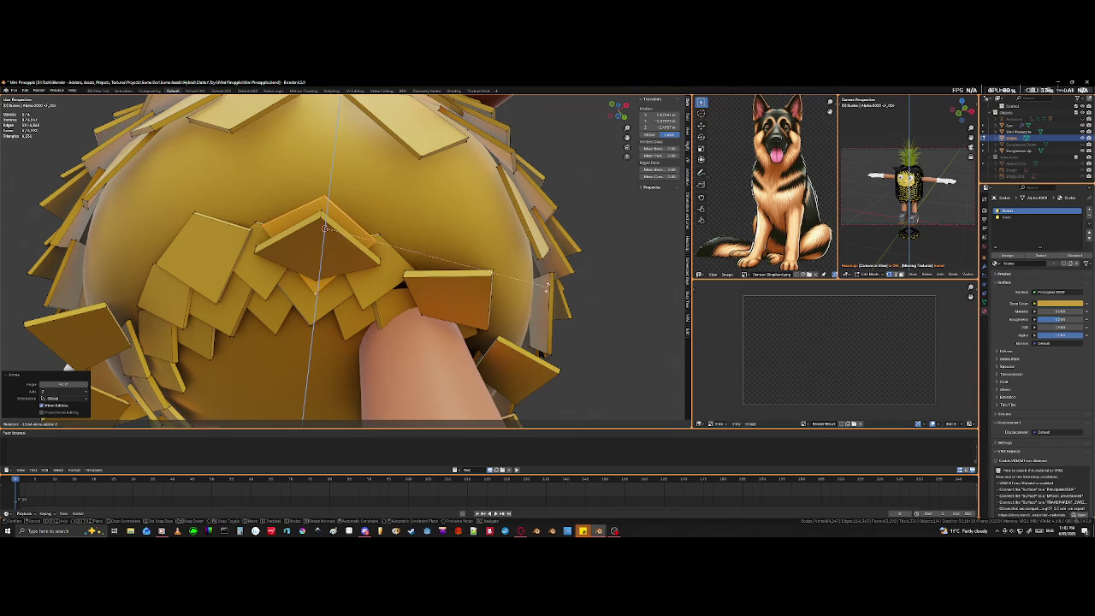
click(539, 275)
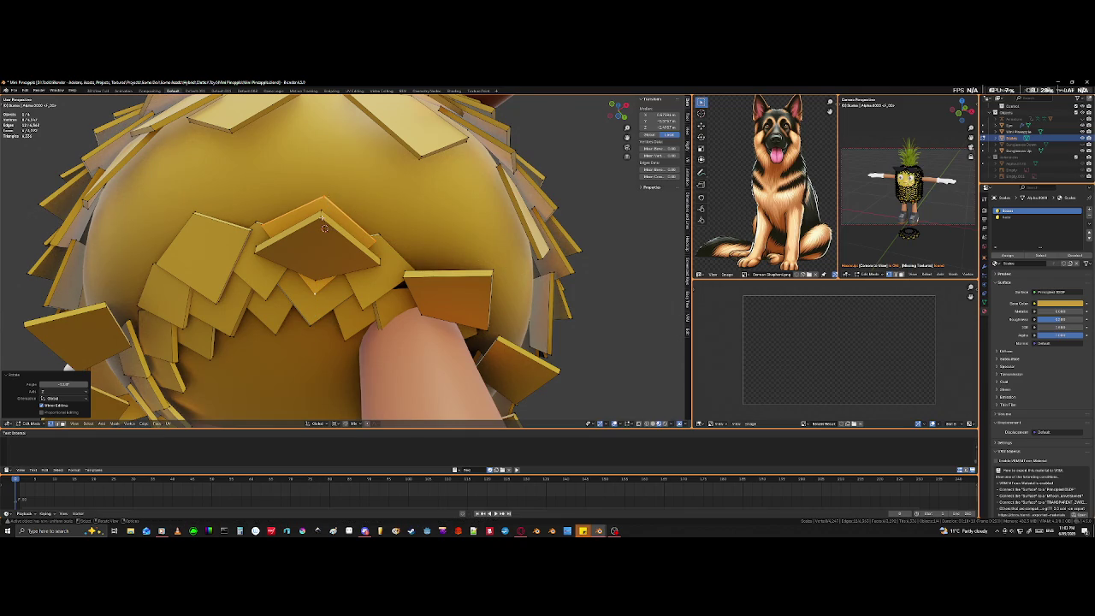
click(324, 227)
key(ctrl+z)
key(x)
click(324, 226)
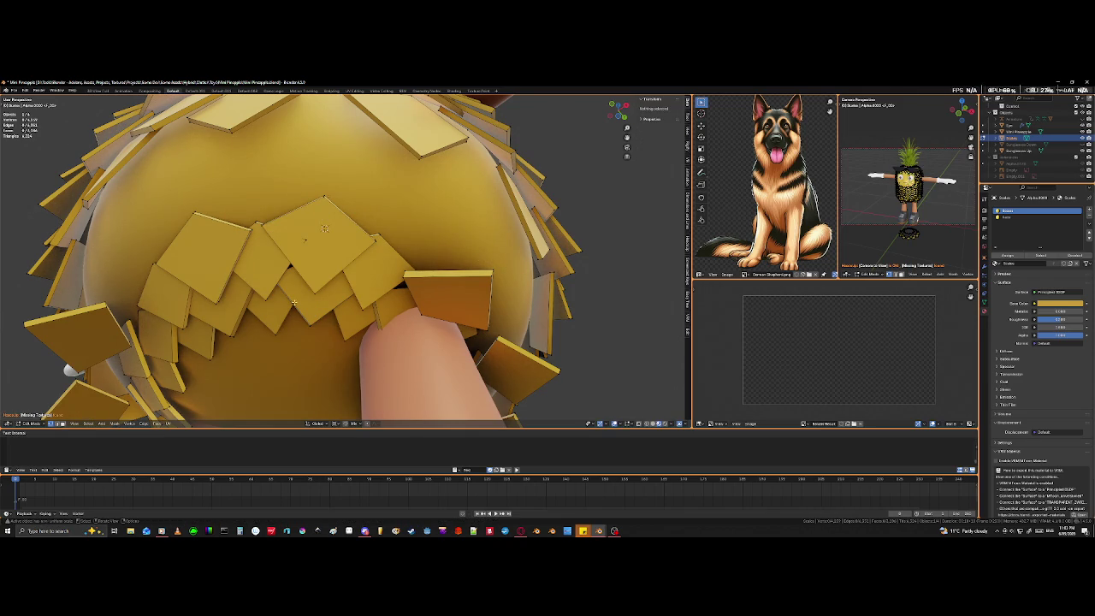
Use X-ray to select the stray scale edge on the underside.
key(shift+z)
click(325, 242)
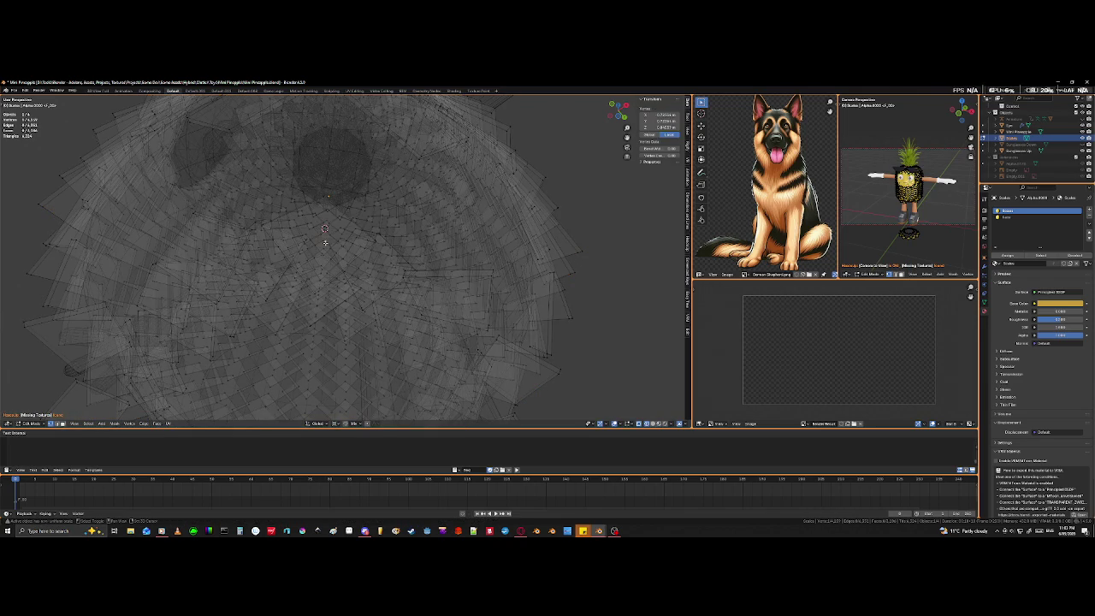
scroll(322, 250, up, 3)
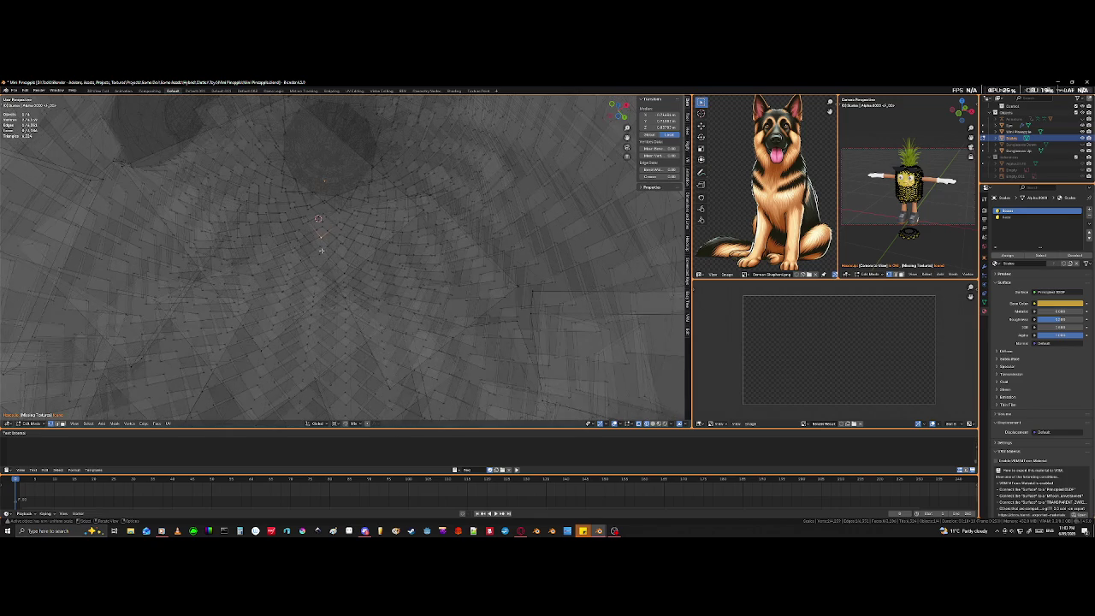
middle_drag(293, 251, 302, 205)
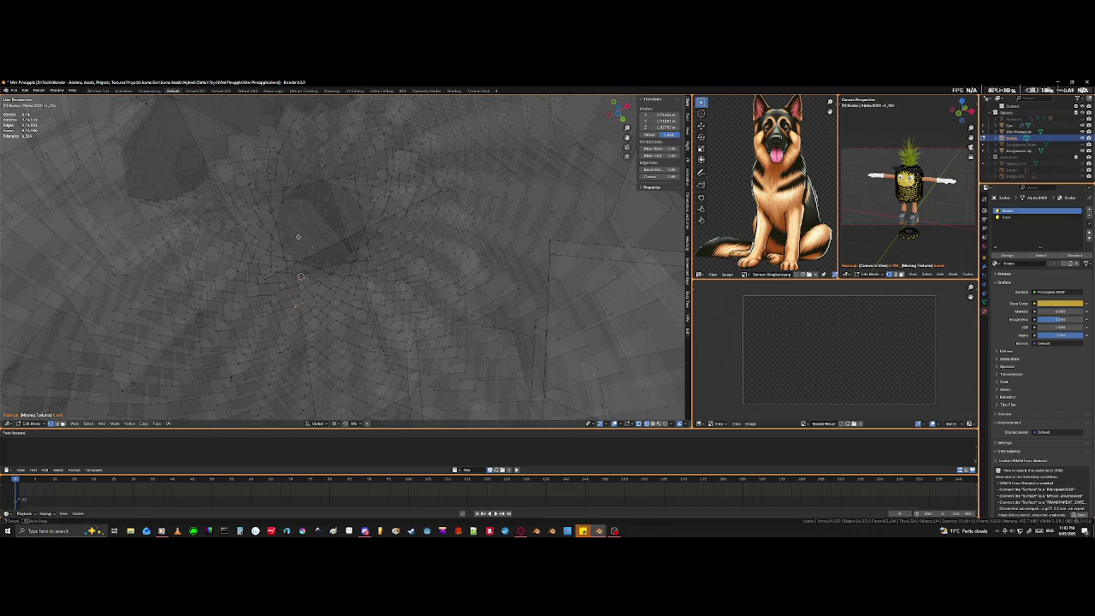
click(303, 203)
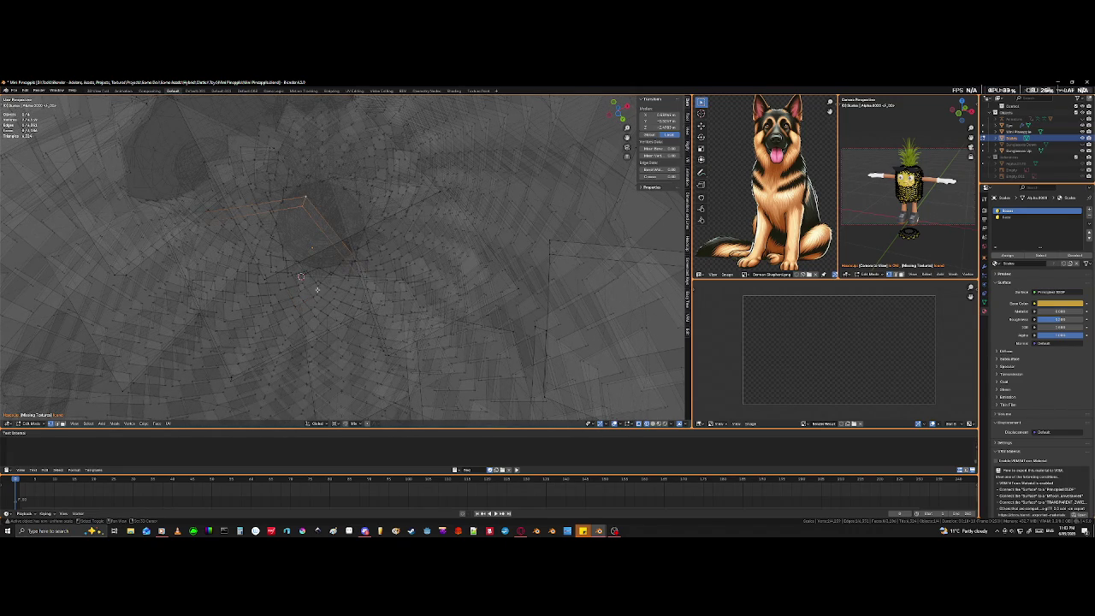
key(shift+z)
middle_drag(317, 289, 320, 331)
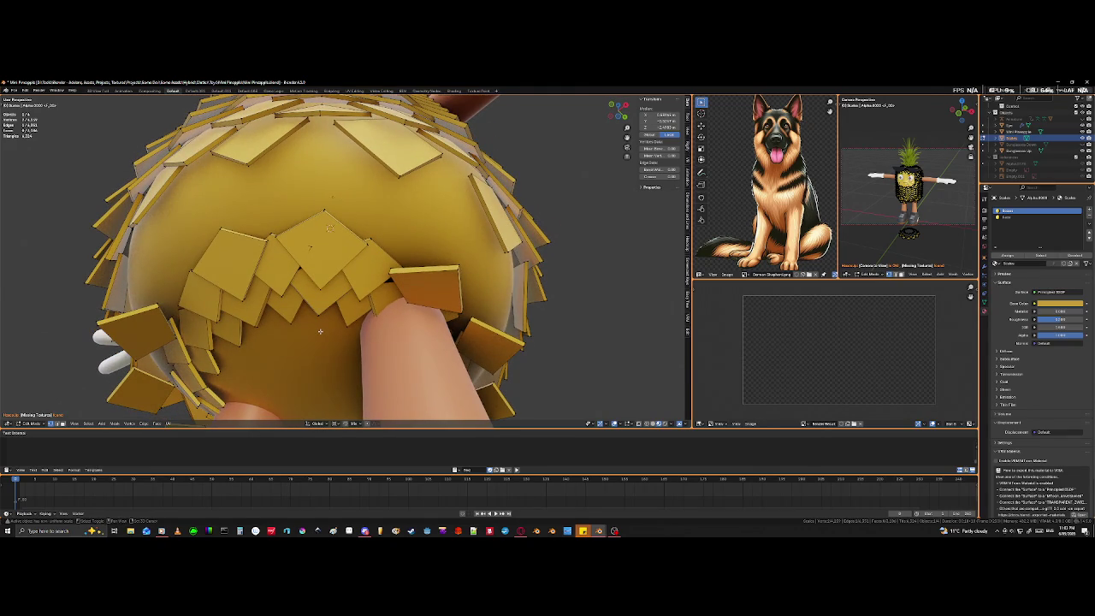
Move the selected edge to close the gap and add the connected scales.
key(shift+z)
key(g)
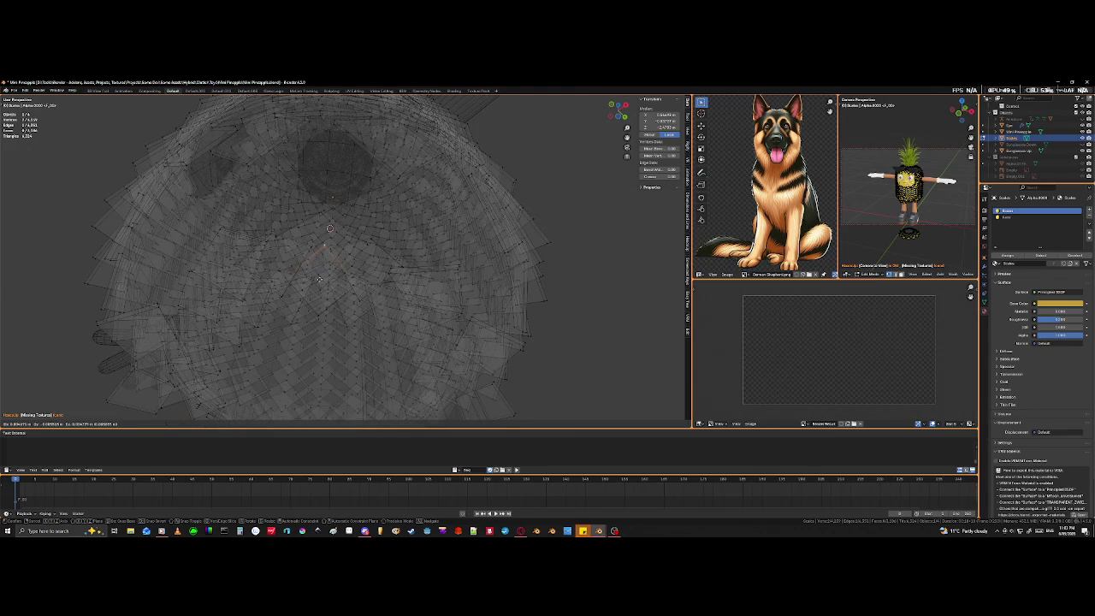
click(317, 283)
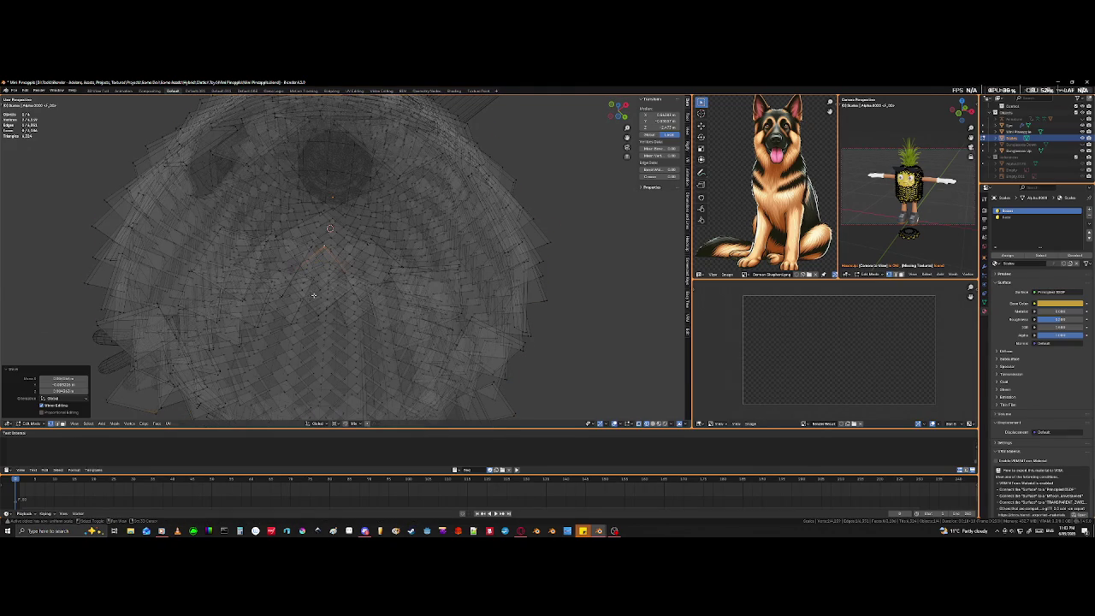
key(shift+z)
middle_drag(341, 327, 360, 343)
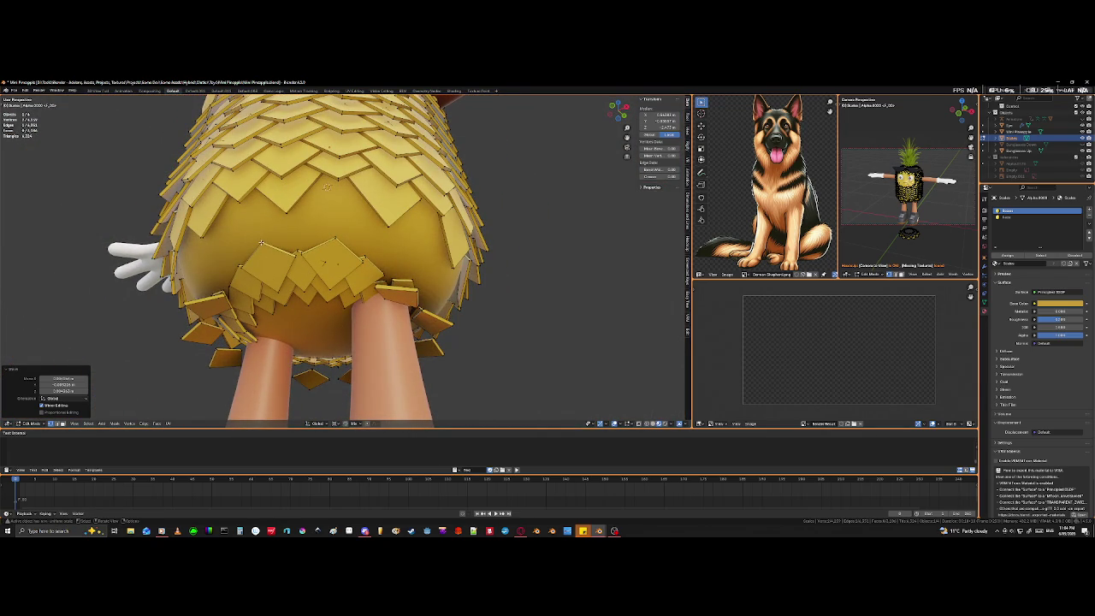
key(l)
key(l)
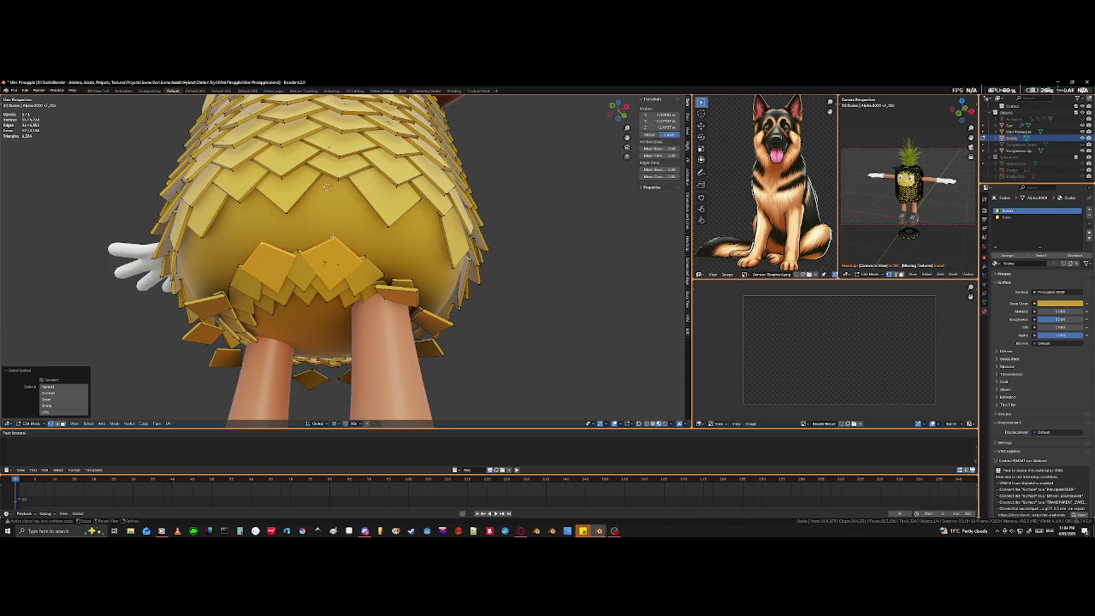
Rotate the skewed underside scales twice about the Z axis.
key(r)
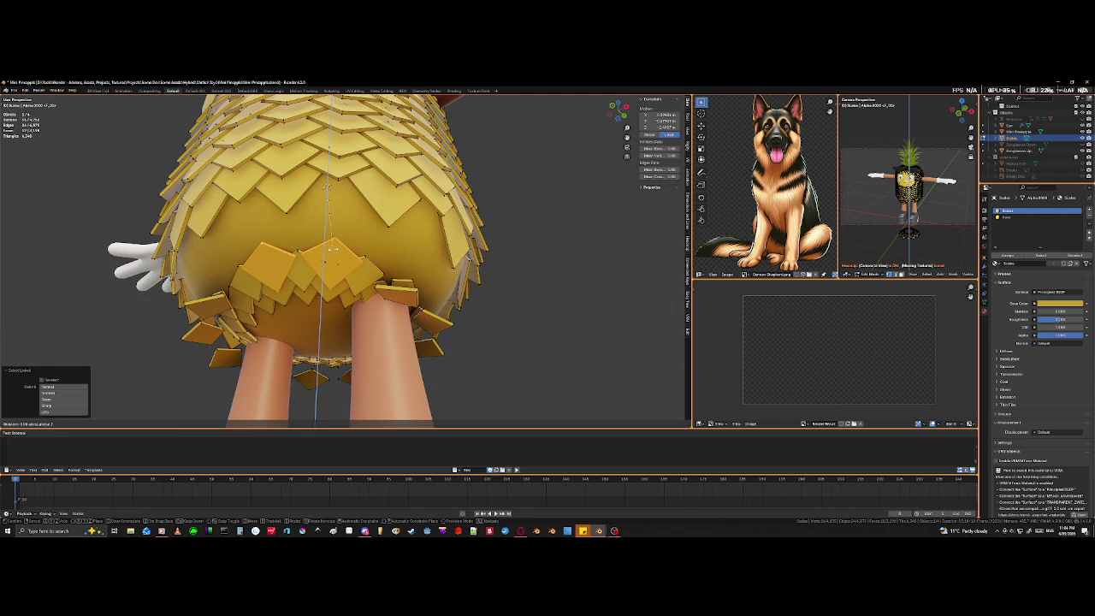
key(z)
click(376, 285)
middle_drag(376, 284, 390, 238)
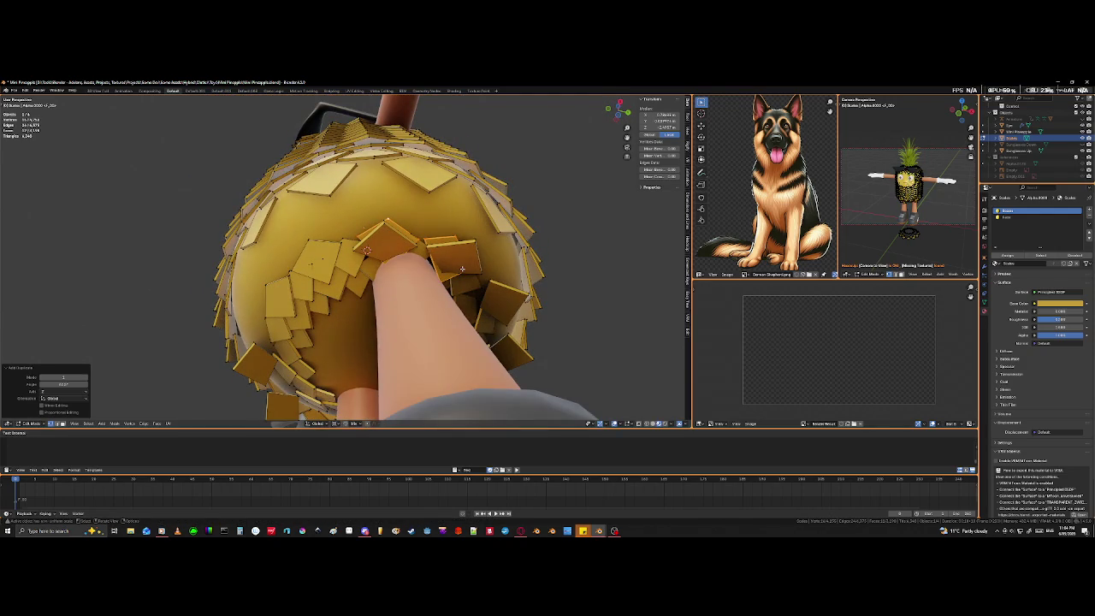
key(r)
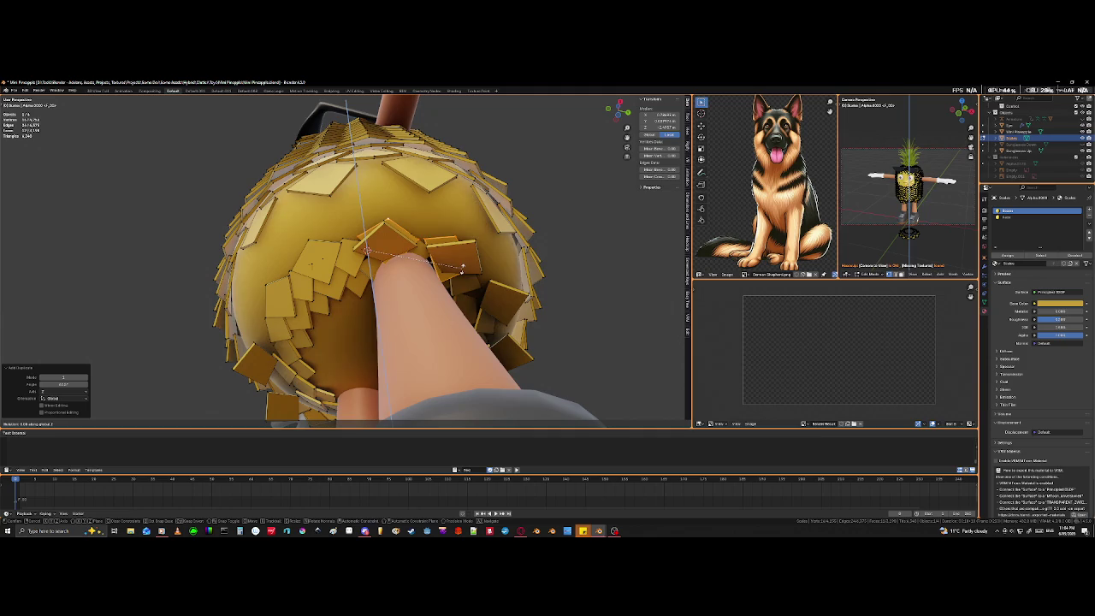
key(z)
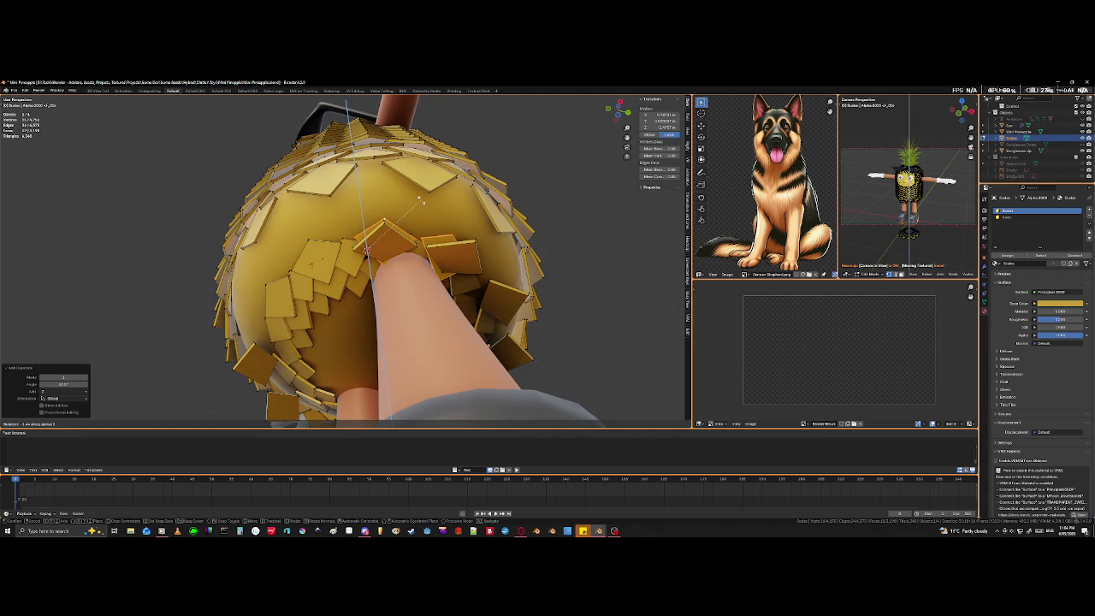
click(417, 192)
mouse_move(416, 191)
middle_down()
mouse_move(410, 291)
mouse_move(409, 266)
mouse_move(426, 240)
mouse_move(360, 216)
middle_up()
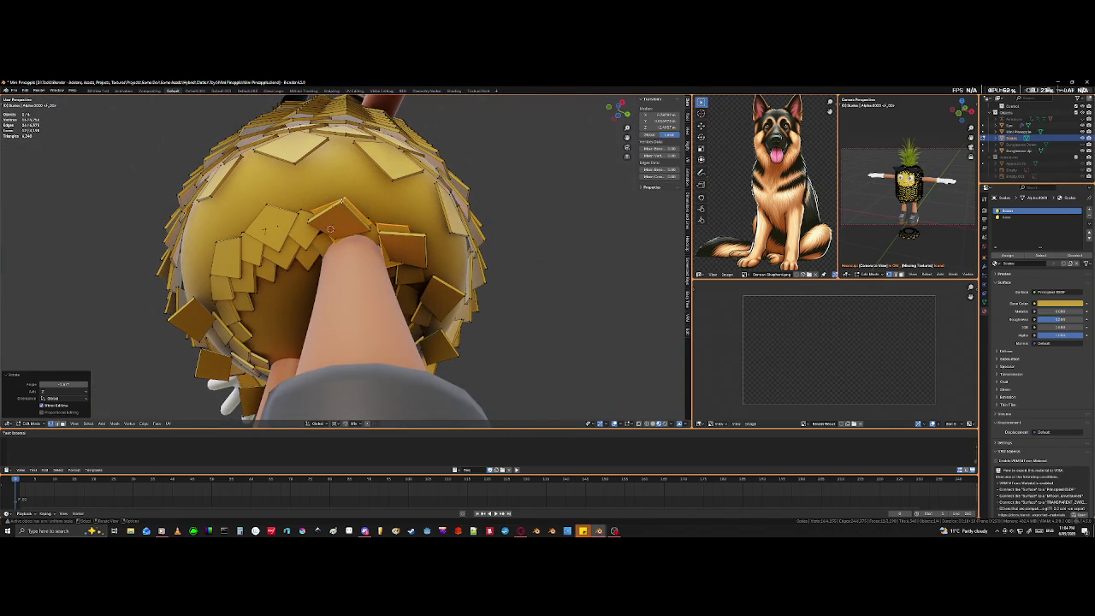
Select the linked stray scale at the limb joint and delete its vertices.
click(343, 202)
key(ctrl+l)
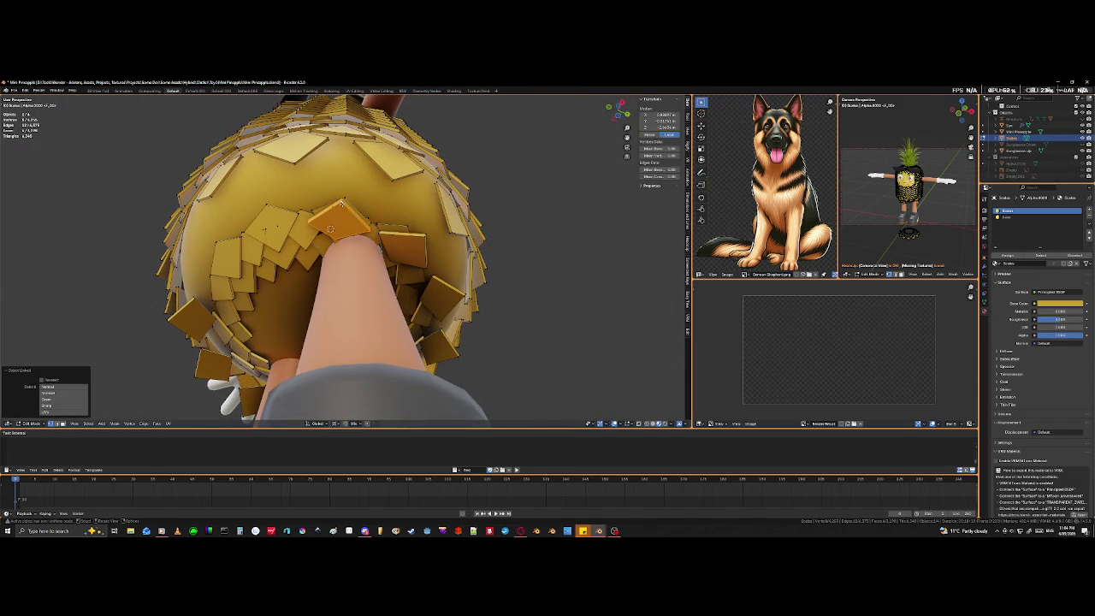
mouse_move(417, 255)
middle_down()
mouse_move(397, 270)
mouse_move(369, 269)
middle_up()
key(x)
click(377, 269)
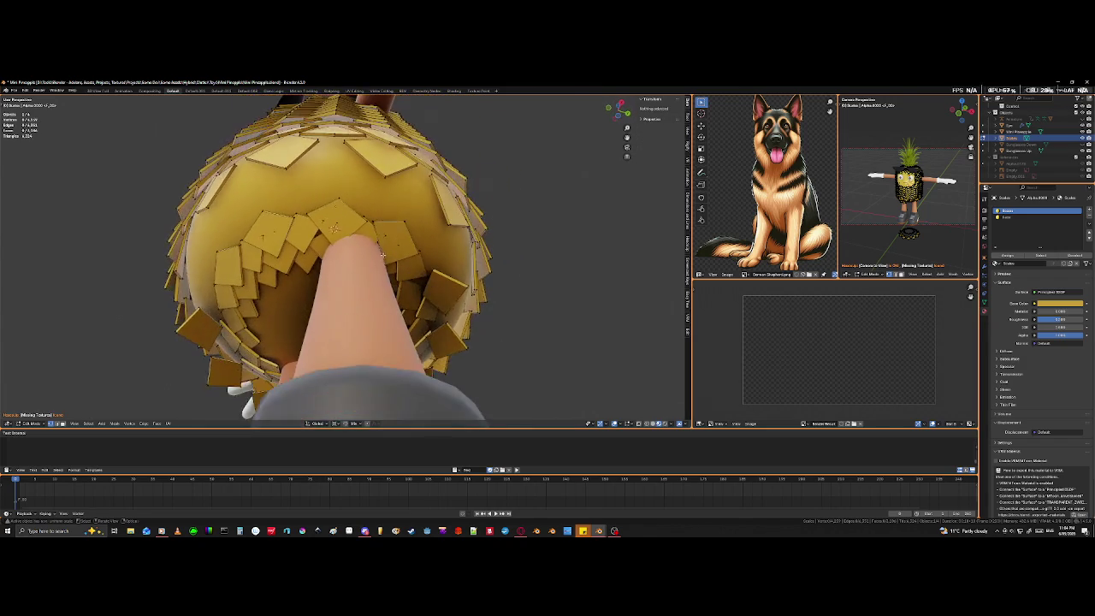
Select a hidden scale vertex in X-ray and move it near the limb joint.
scroll(368, 271, up, 5)
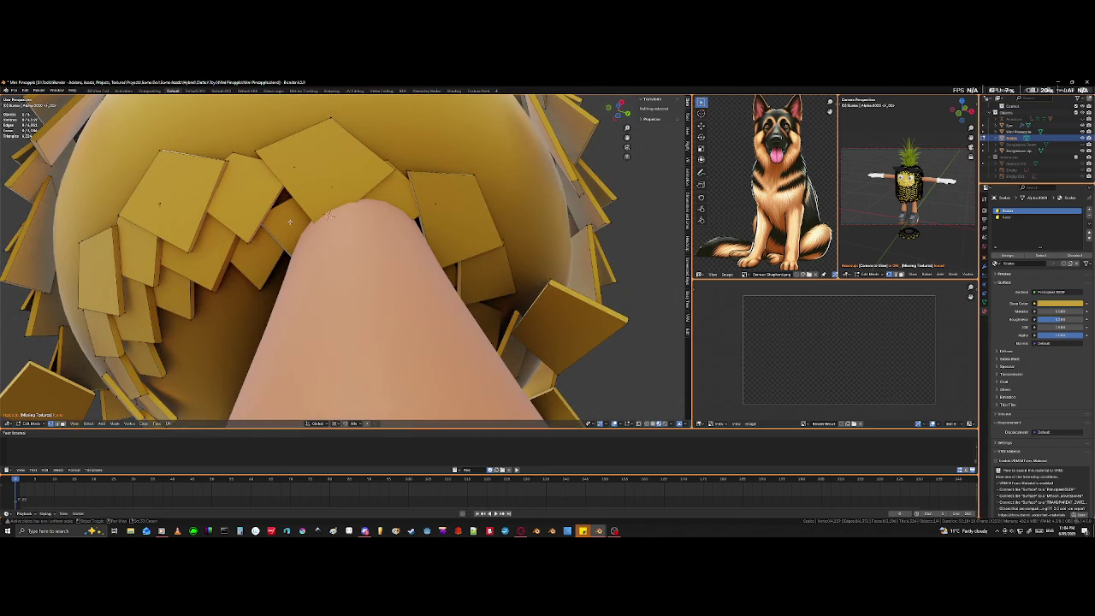
key(shift+z)
click(320, 186)
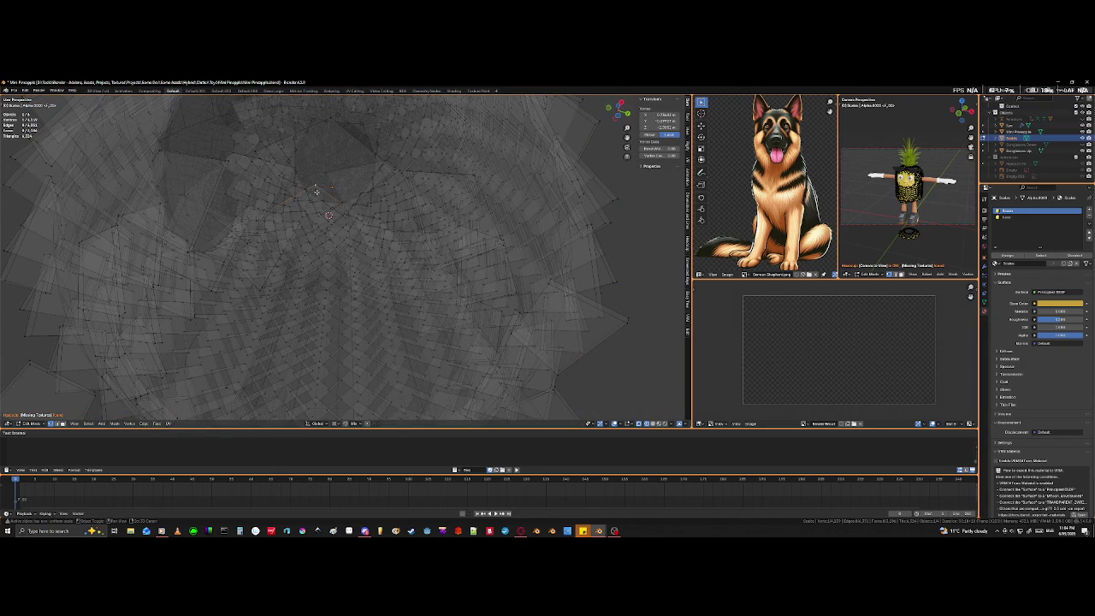
key(shift+z)
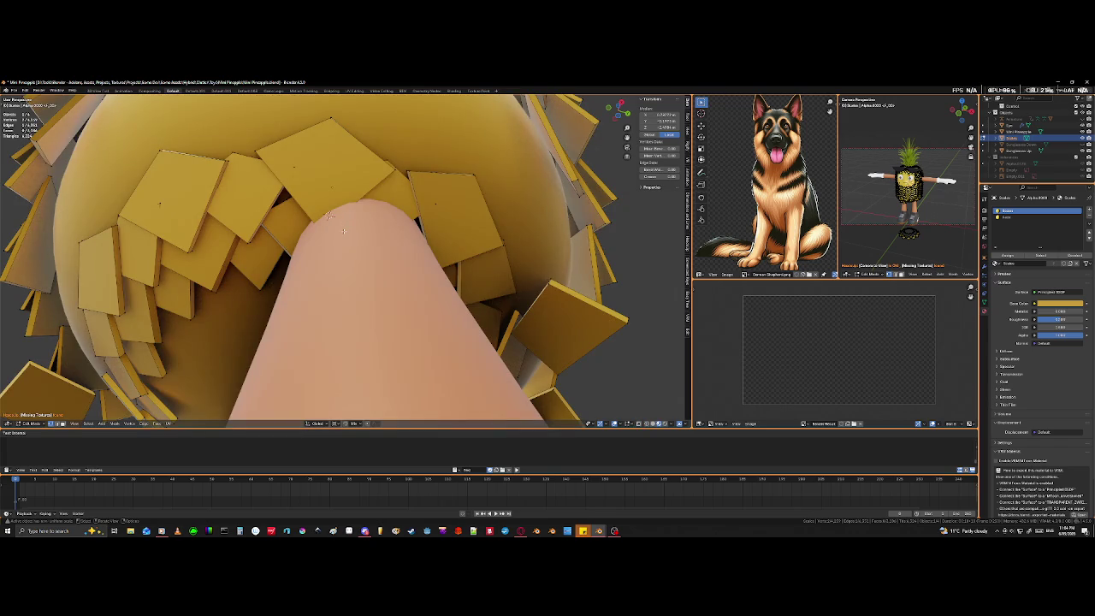
middle_drag(329, 216, 334, 222)
key(g)
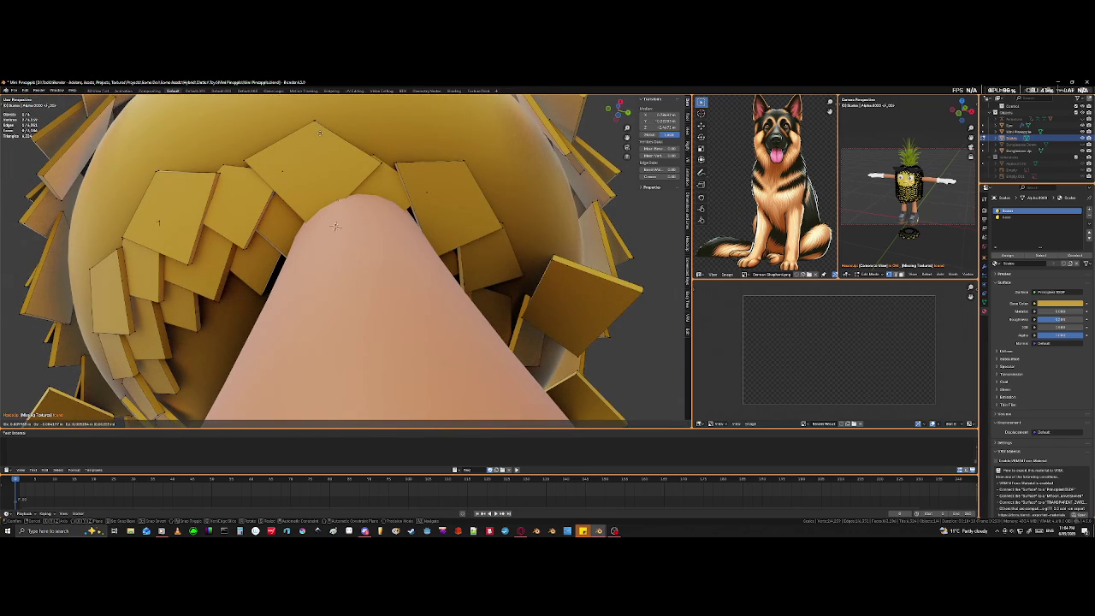
click(319, 131)
Move two more scale vertices around the limb joint so the scales overlap.
key(shift+z)
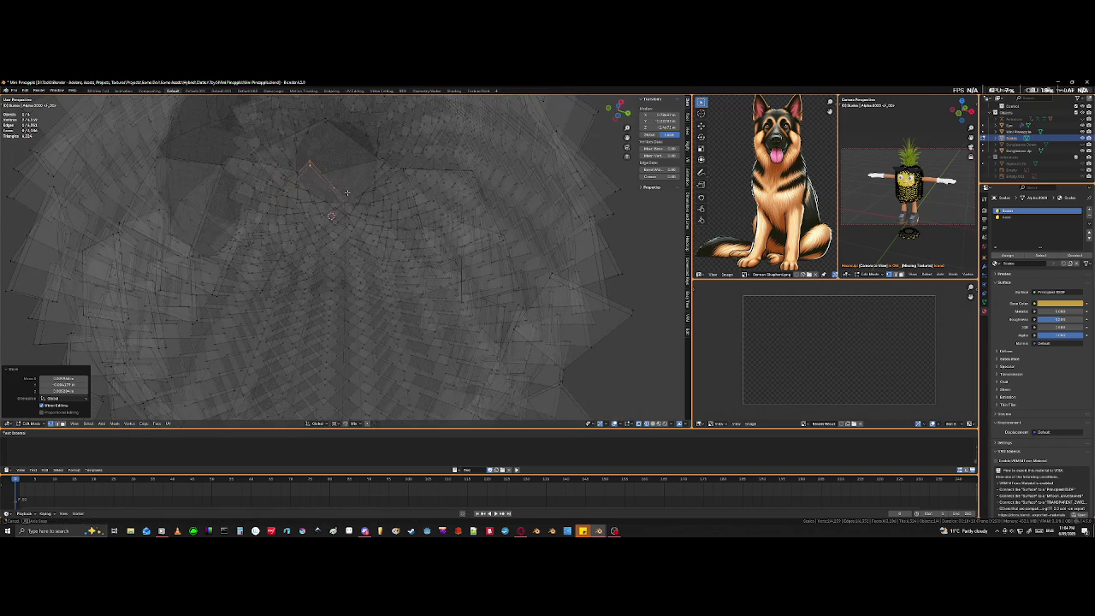
key(shift+z)
key(g)
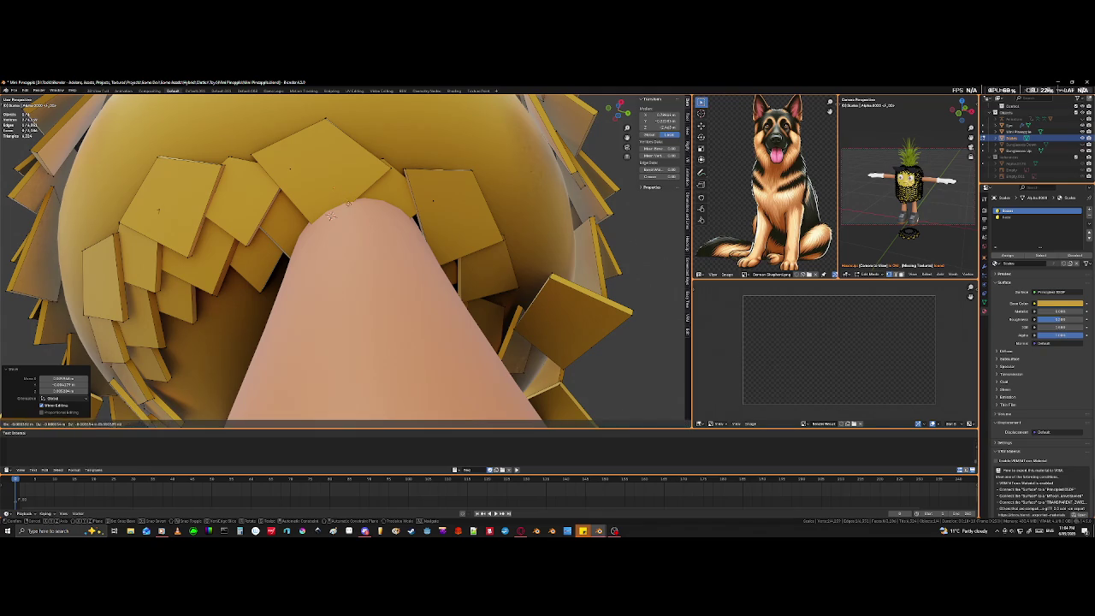
click(330, 215)
mouse_move(368, 214)
middle_down()
mouse_move(388, 202)
mouse_move(377, 169)
middle_up()
key(shift+z)
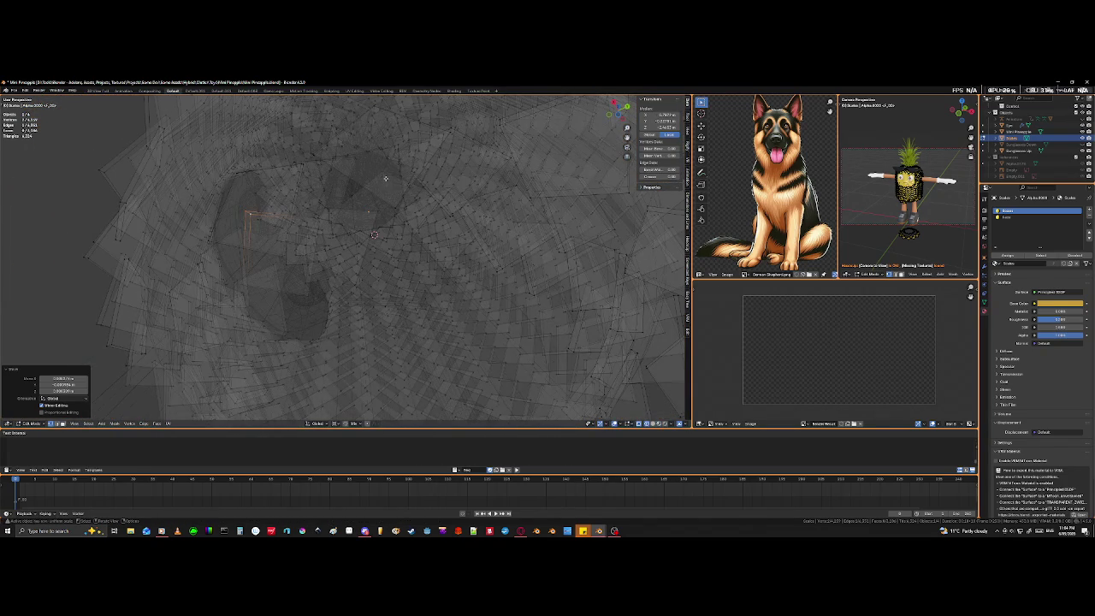
key(shift+z)
middle_drag(440, 209, 438, 184)
key(g)
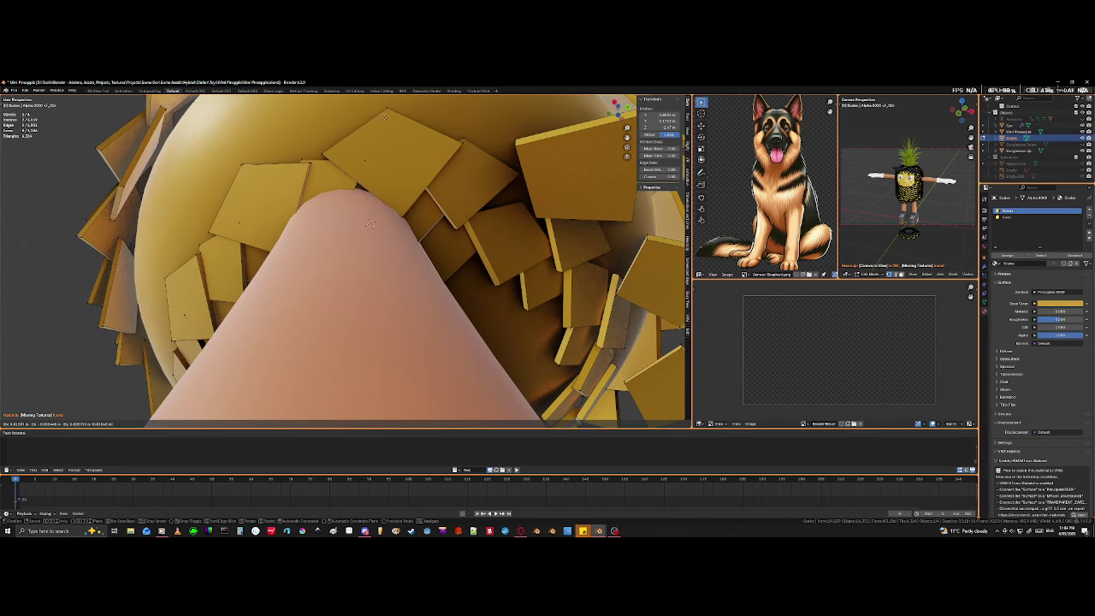
click(371, 223)
mouse_move(429, 229)
middle_down()
mouse_move(456, 246)
mouse_move(428, 205)
middle_up()
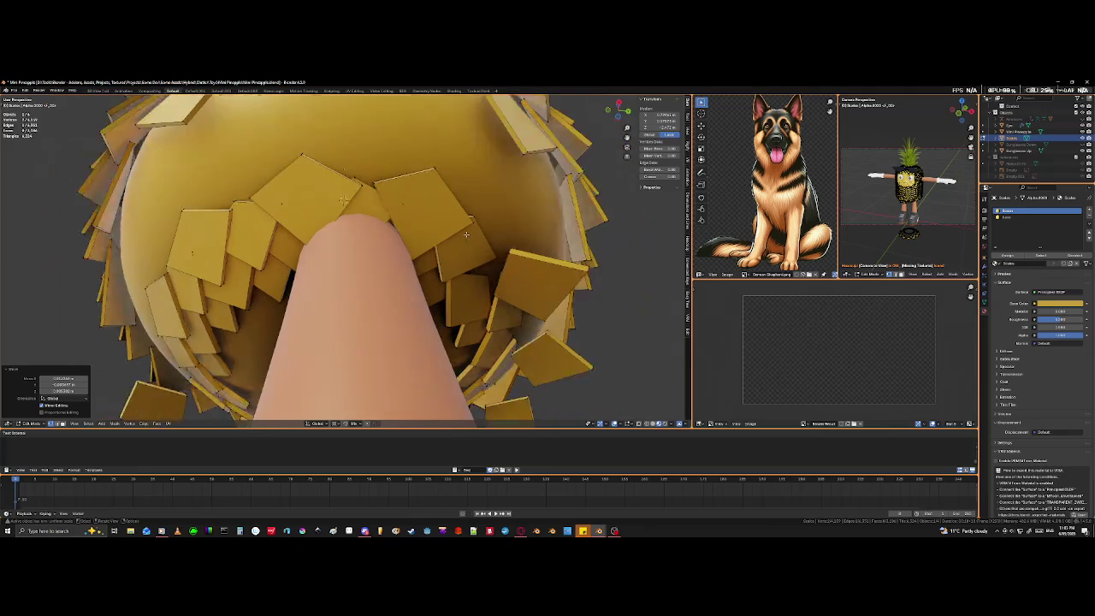
scroll(415, 186, down, 4)
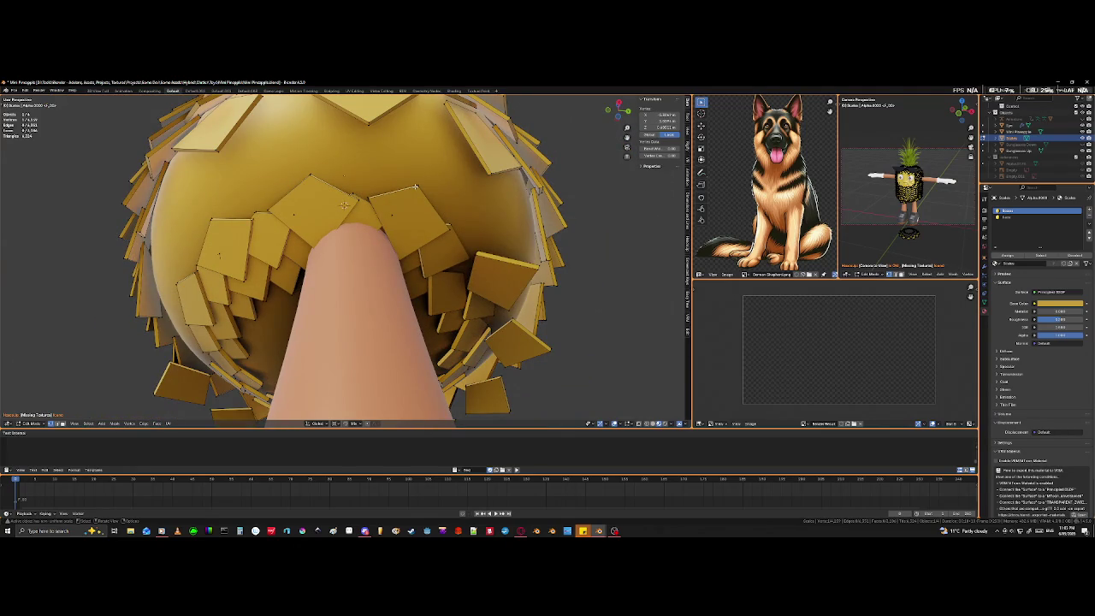
Select four connected scales and move them vertically along Z.
key(l)
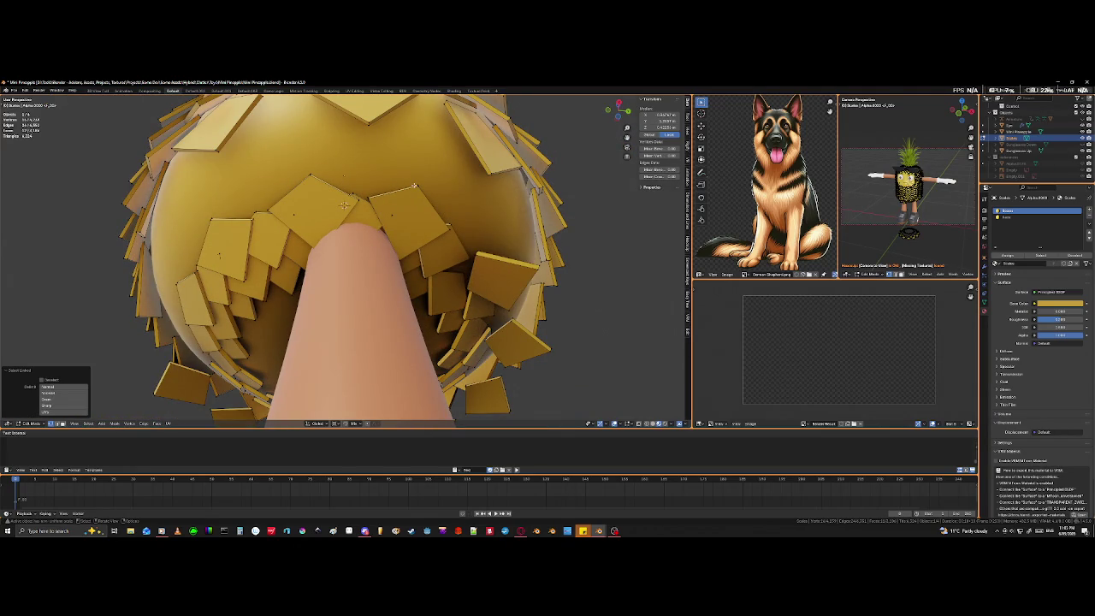
key(l)
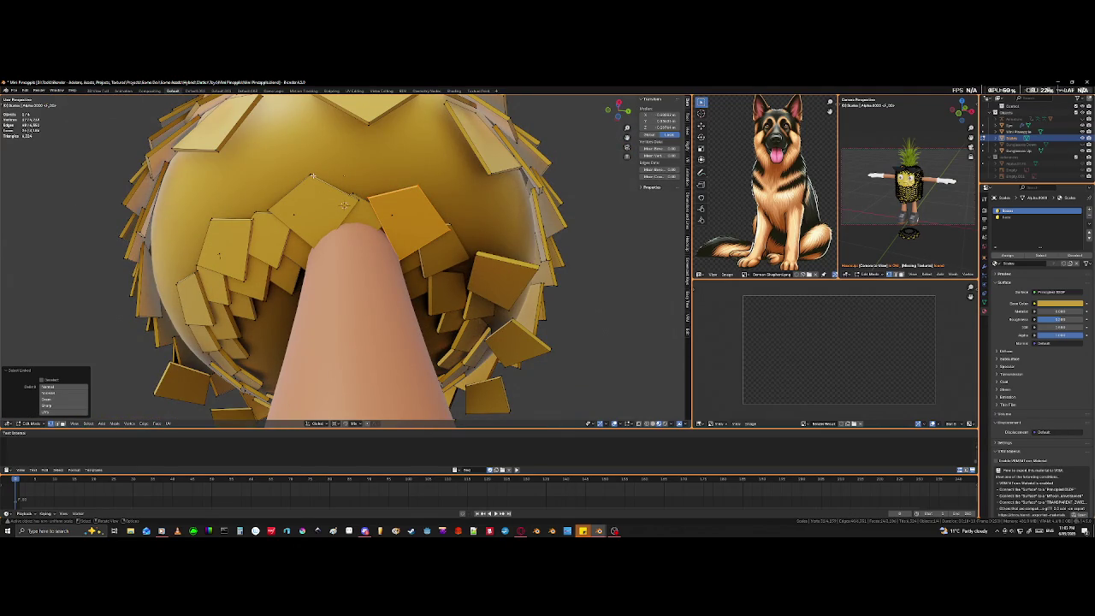
key(l)
key(l)
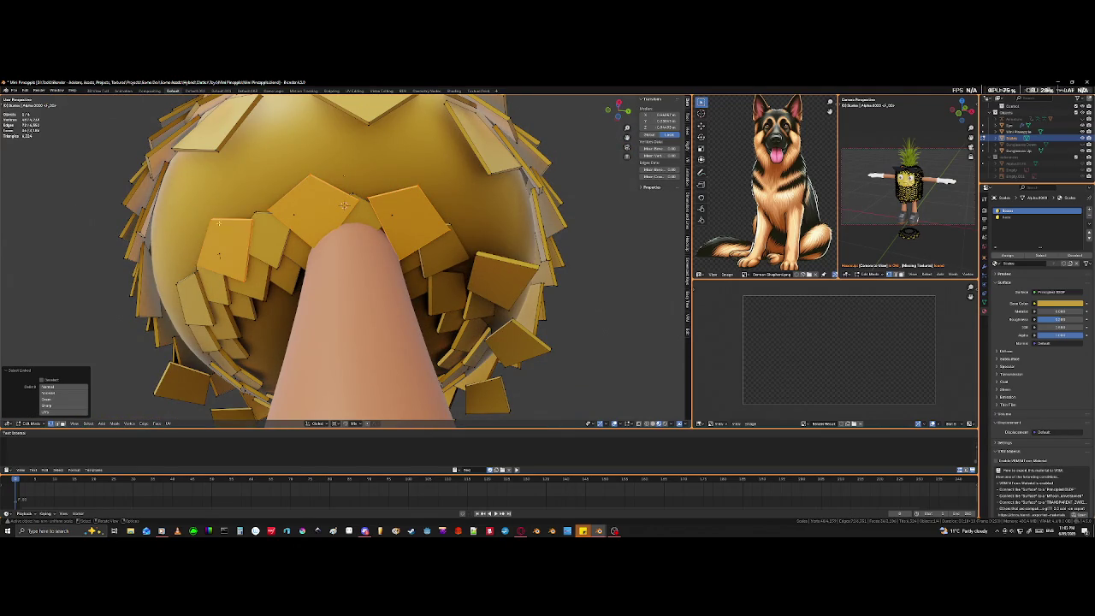
key(l)
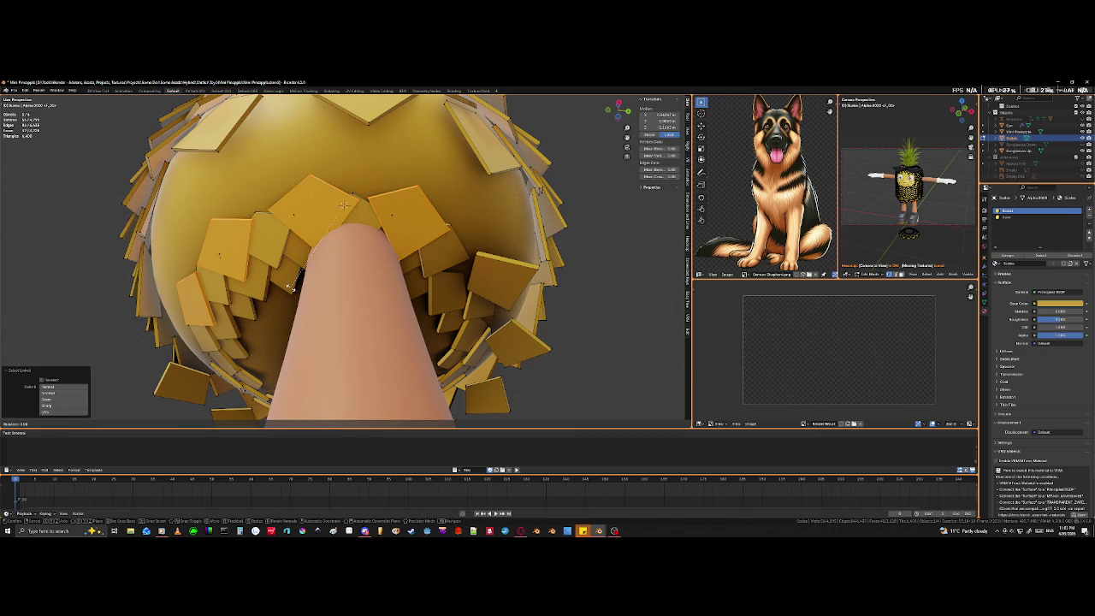
key(g)
key(z)
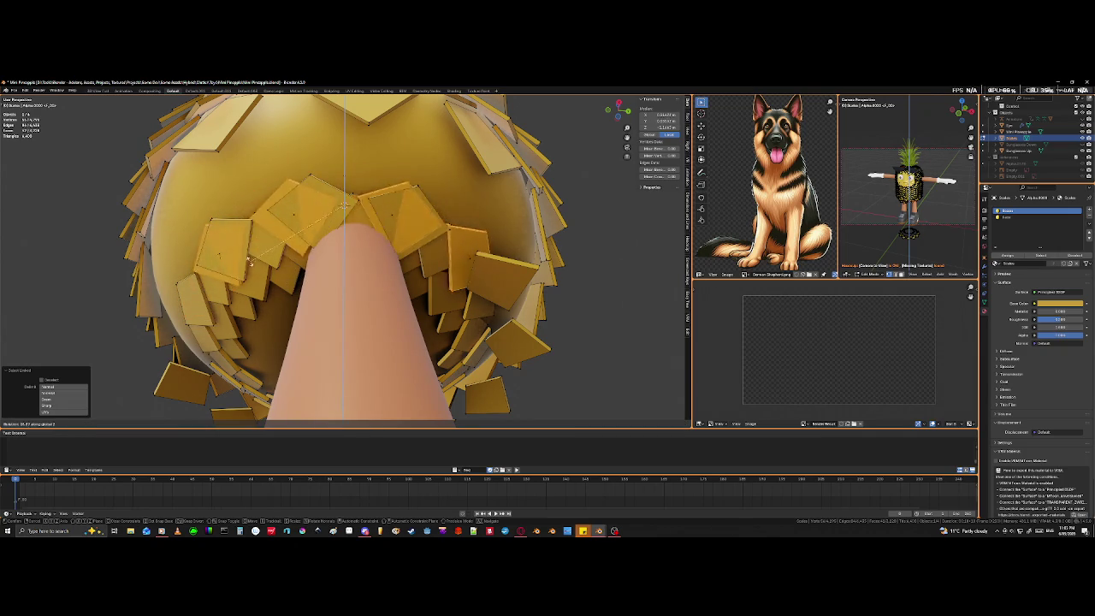
click(327, 147)
middle_drag(328, 147, 550, 297)
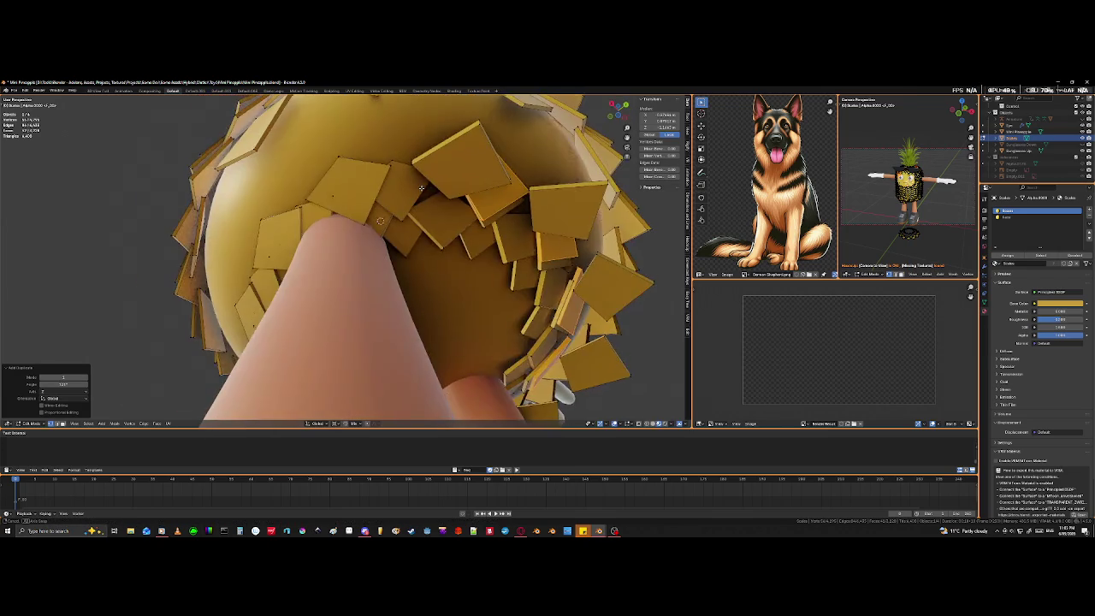
Try rotating the scales about Z, then undo the rotation.
key(r)
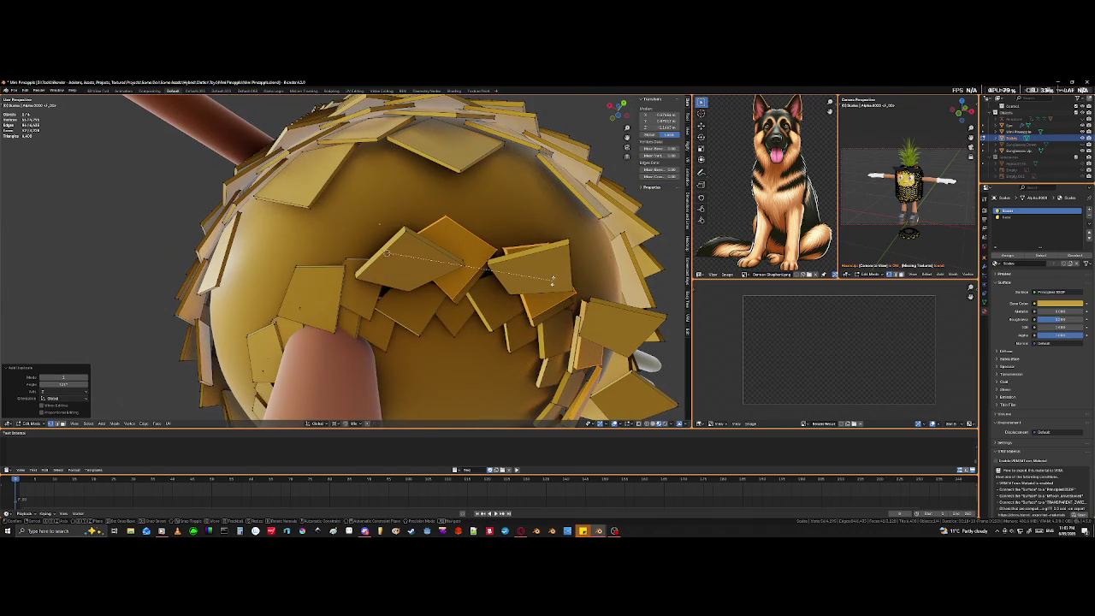
key(z)
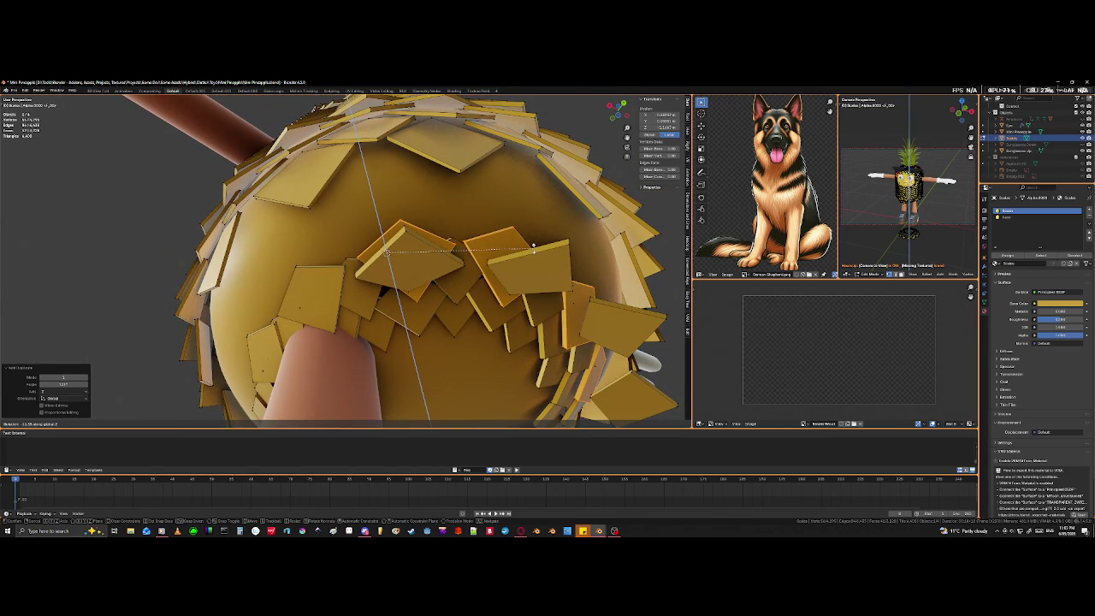
click(533, 247)
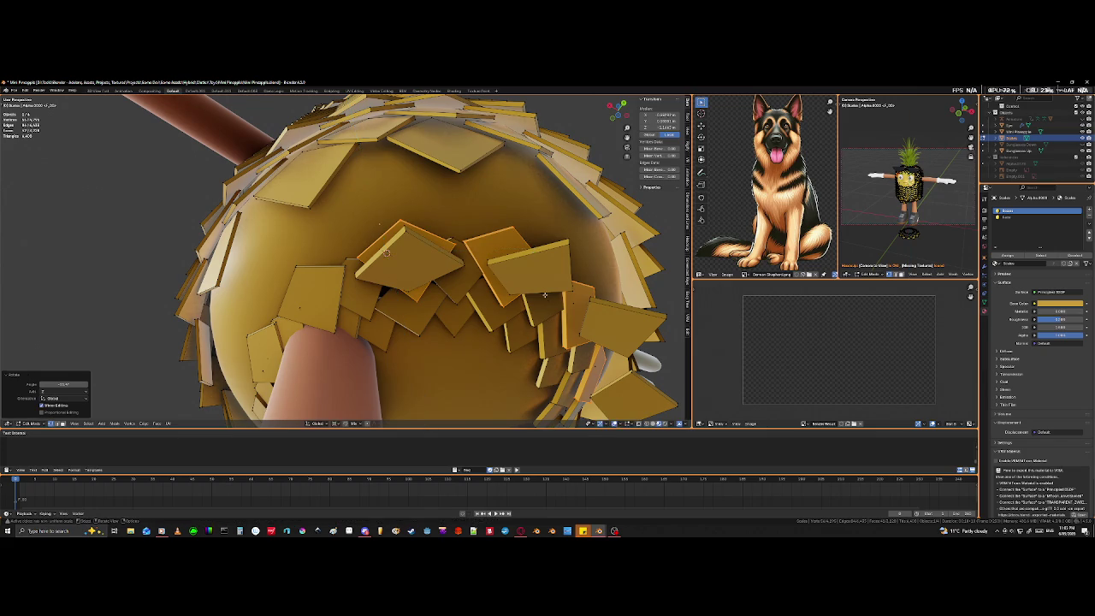
mouse_move(533, 248)
middle_down()
mouse_move(466, 332)
mouse_move(382, 318)
middle_up()
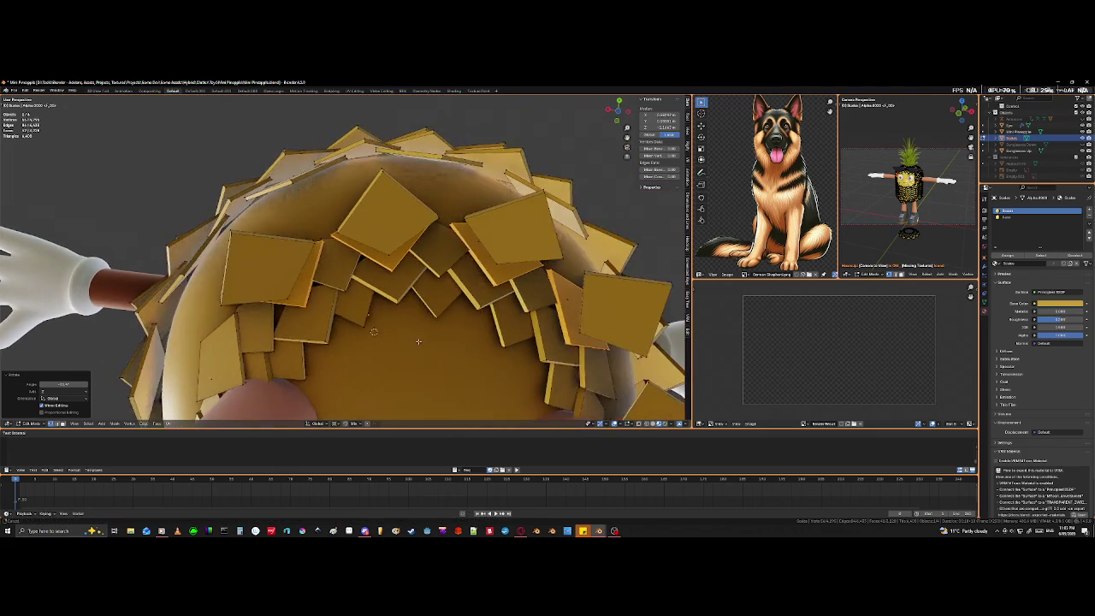
key(ctrl+z)
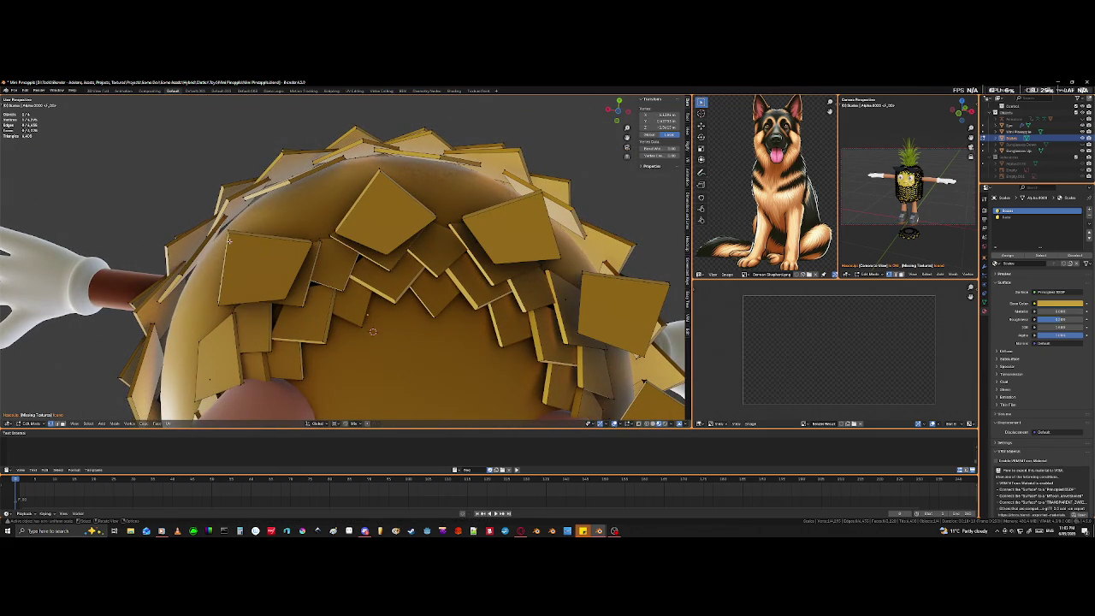
Select the three large loose scales and delete their vertices.
key(l)
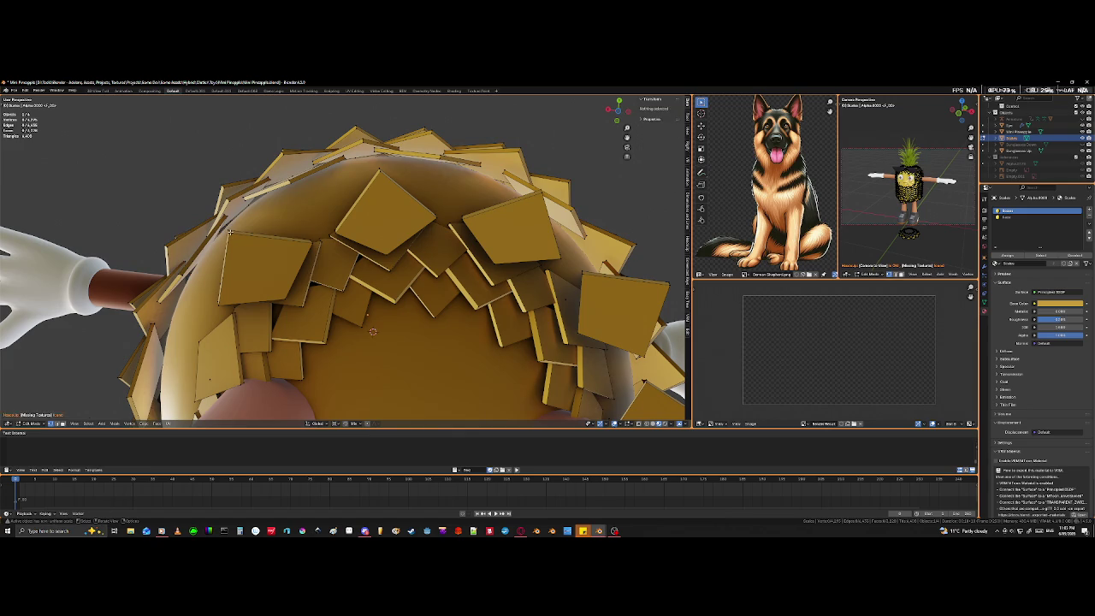
key(l)
key(l)
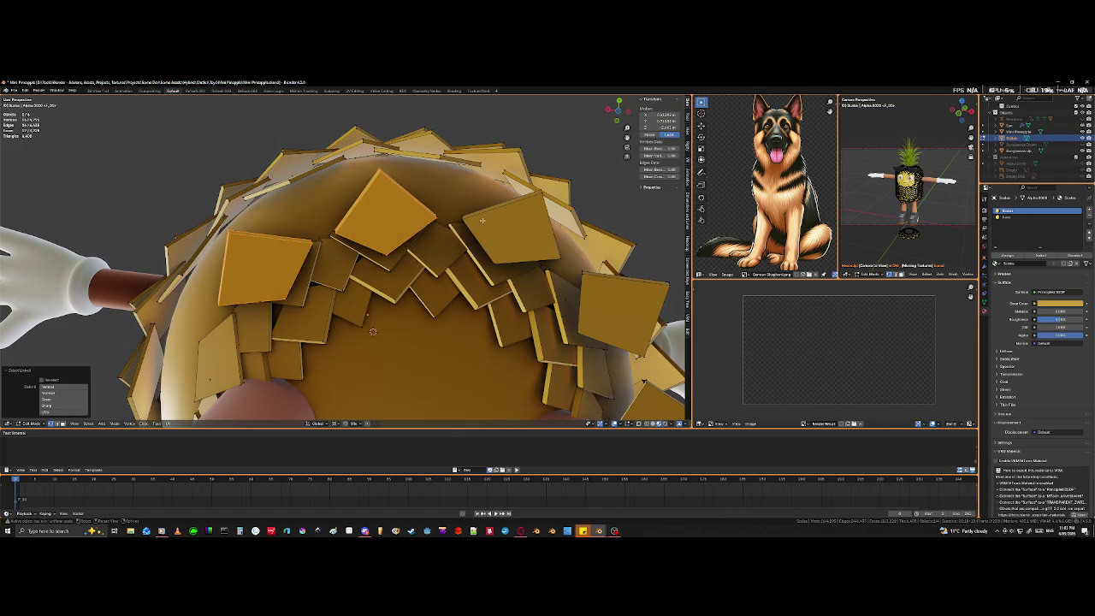
key(l)
key(l)
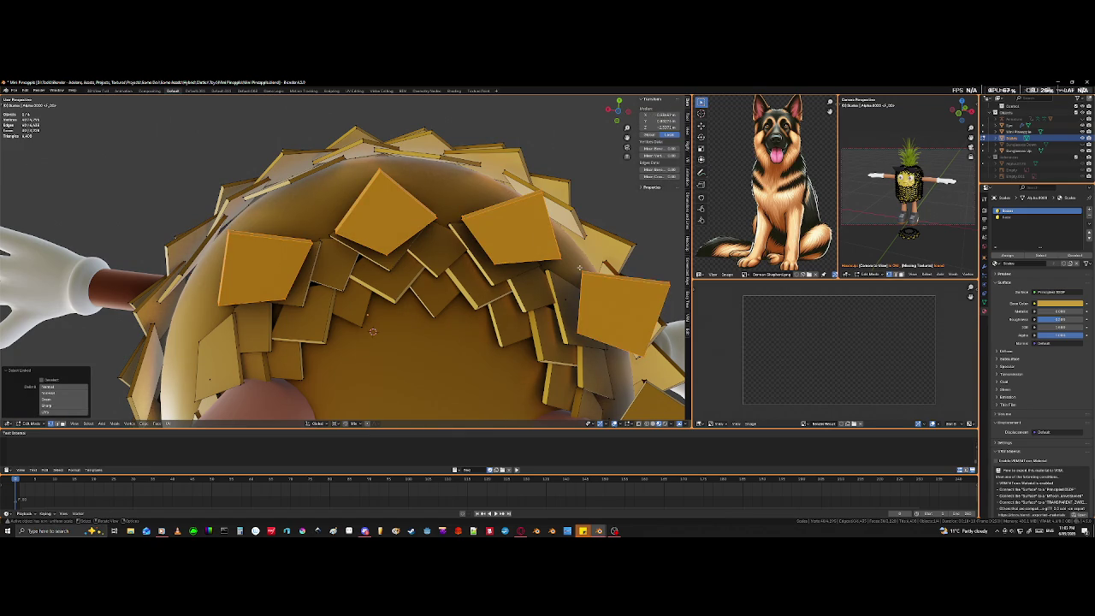
key(x)
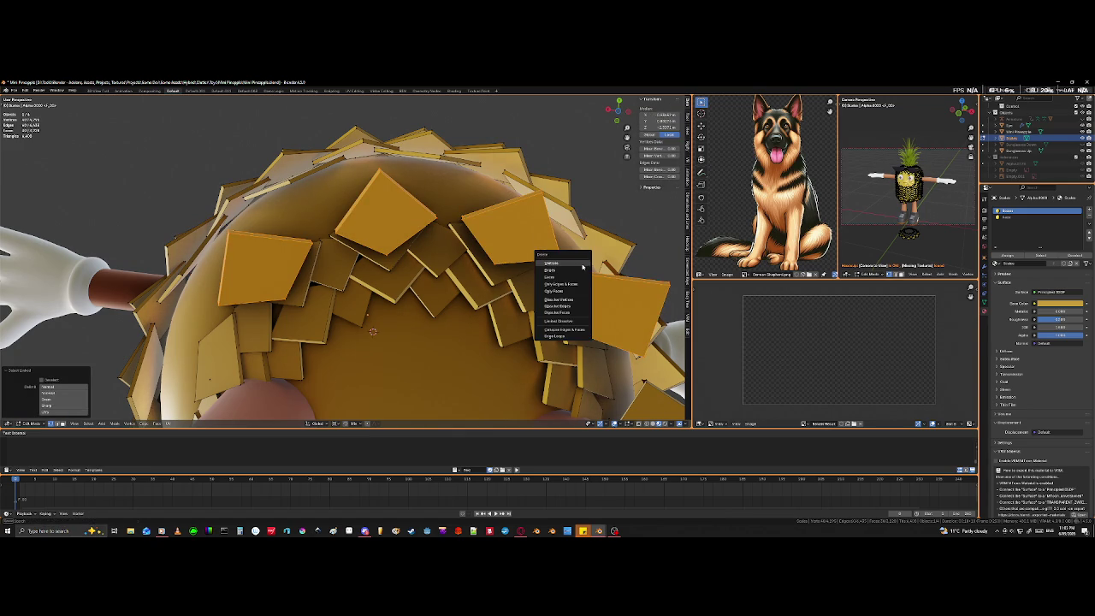
click(583, 266)
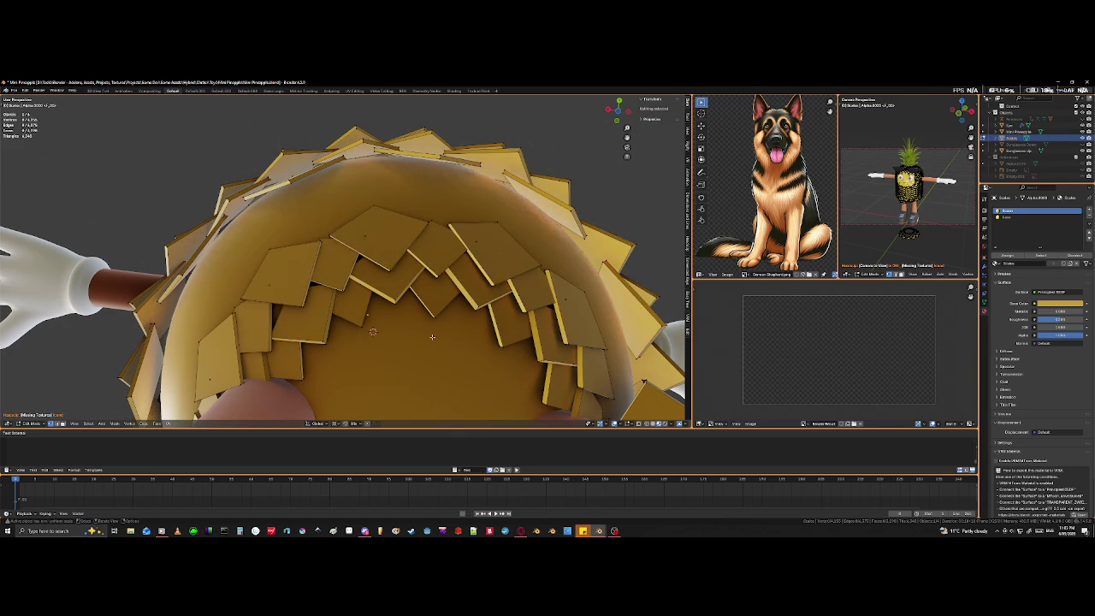
middle_drag(583, 266, 479, 257)
middle_drag(478, 362, 478, 374)
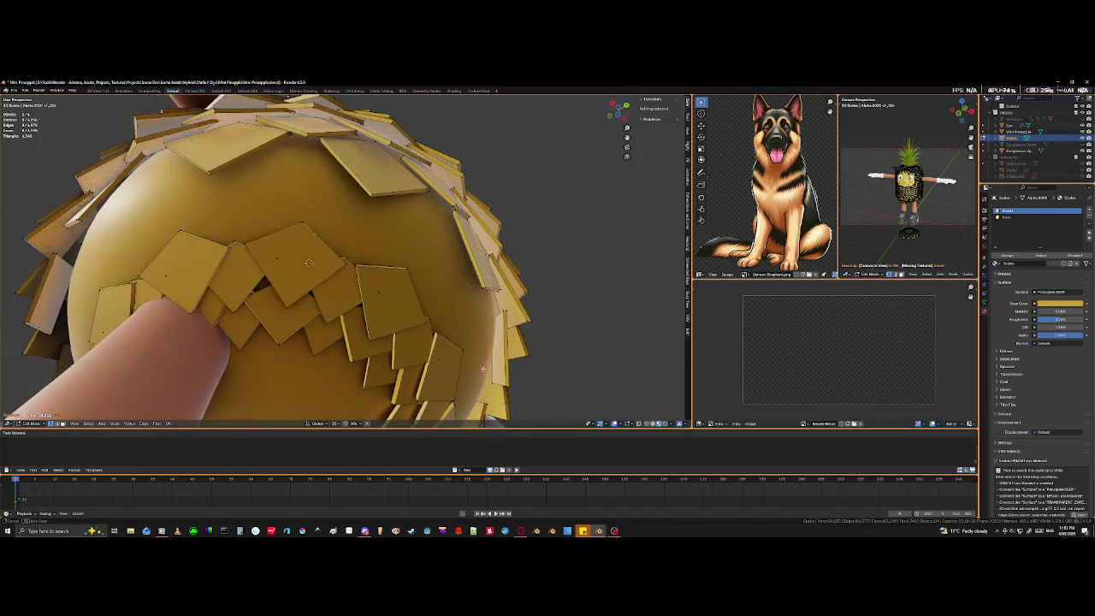
Select two neighbouring diamond scales with L and rotate them about Z over the gap.
middle_drag(292, 315, 281, 313)
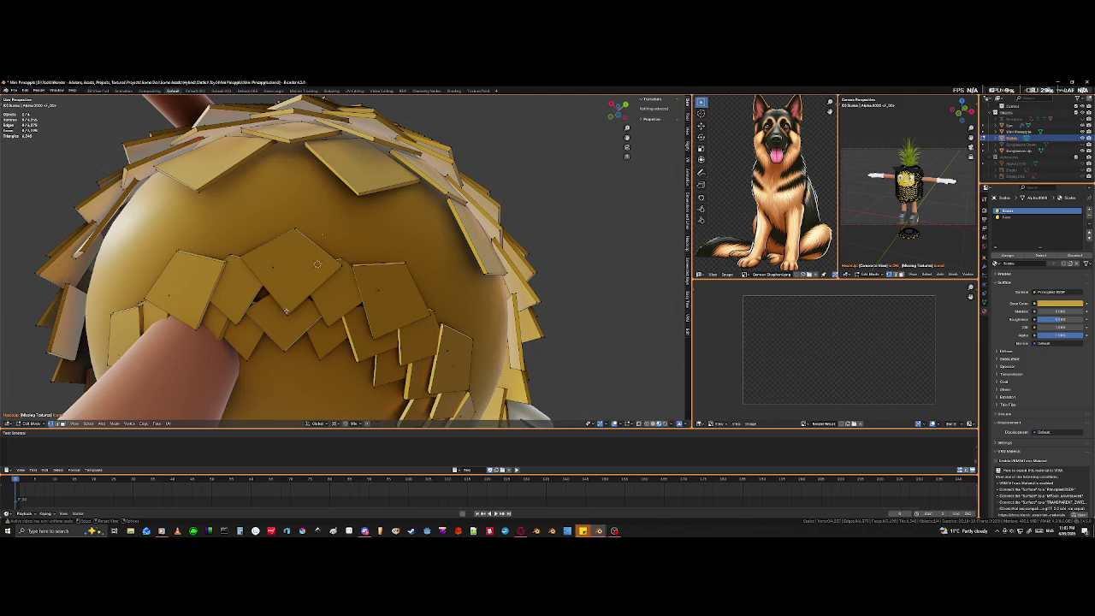
key(l)
key(l)
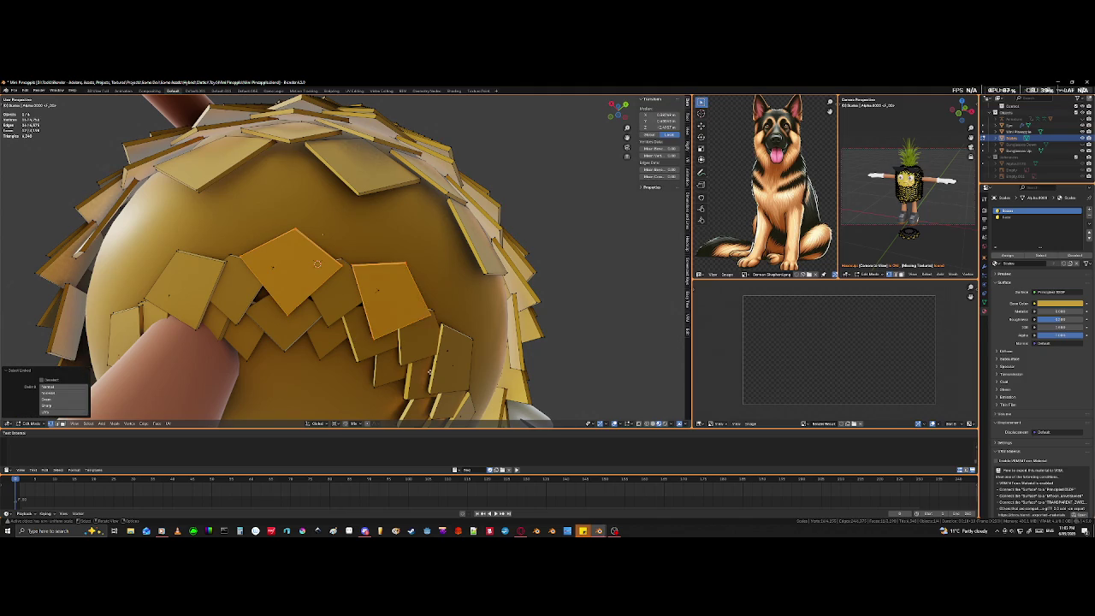
middle_drag(375, 337, 386, 371)
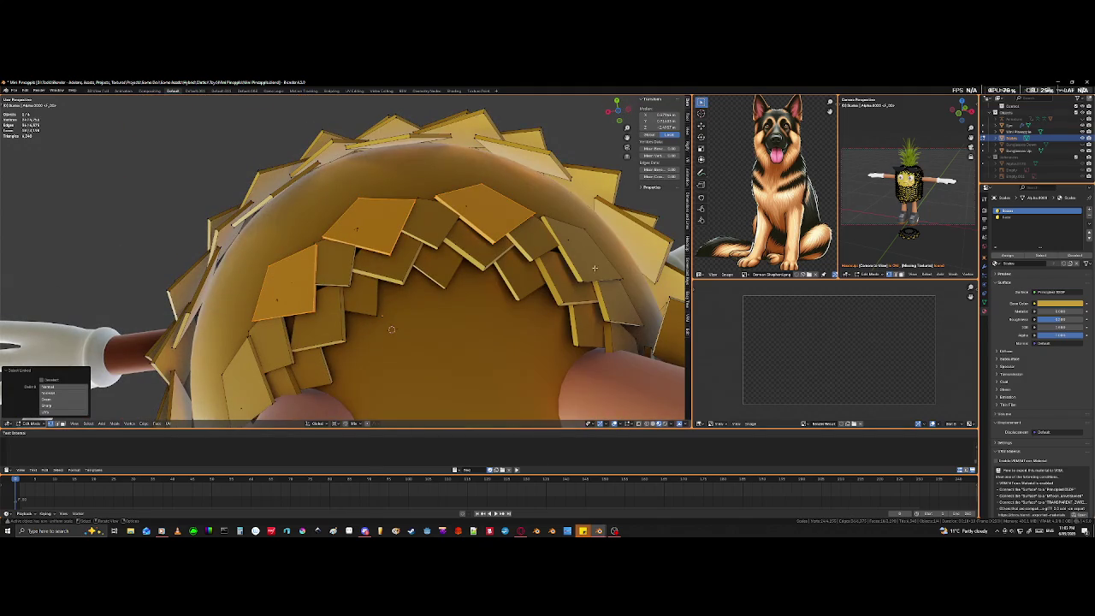
mouse_move(570, 281)
middle_down()
mouse_move(404, 321)
mouse_move(396, 313)
middle_up()
key(r)
key(z)
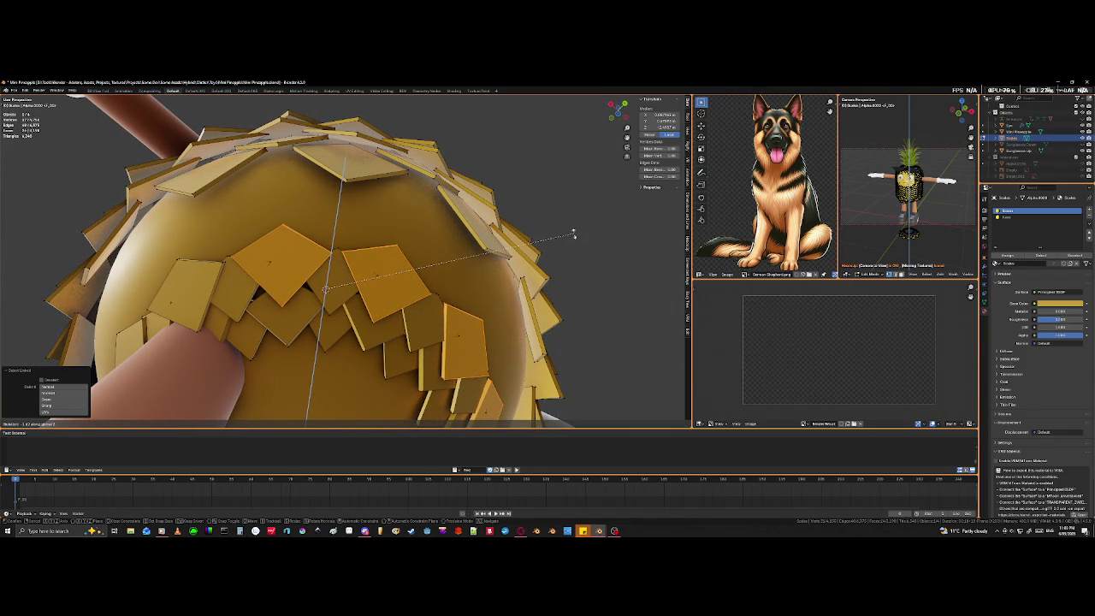
click(571, 232)
middle_drag(571, 232, 595, 267)
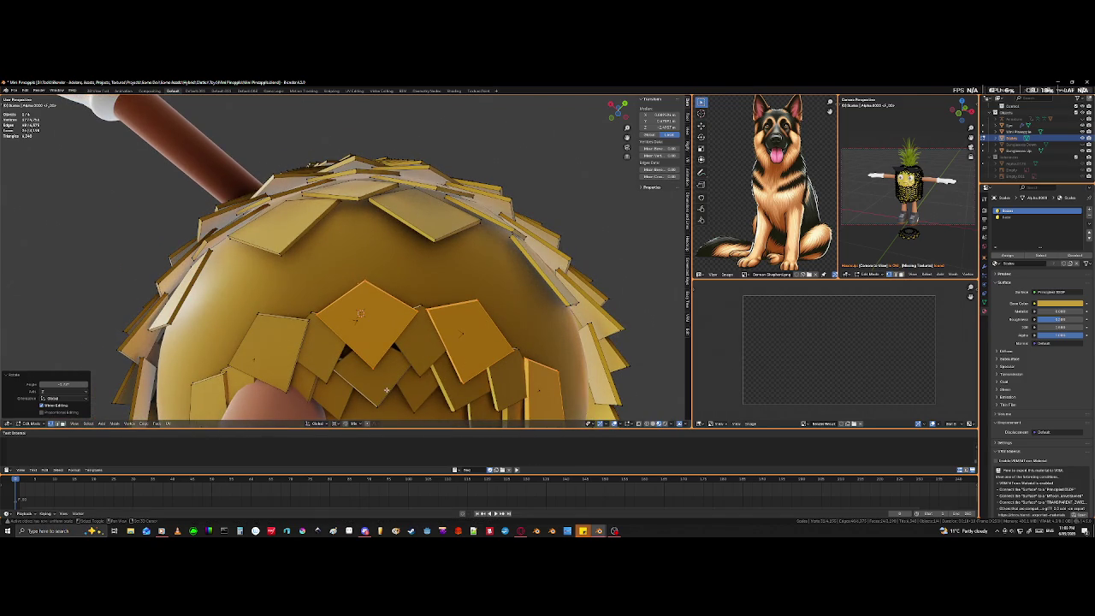
Move the scale geometry beside the gap twice so it tucks among its neighbours.
key(shift+z)
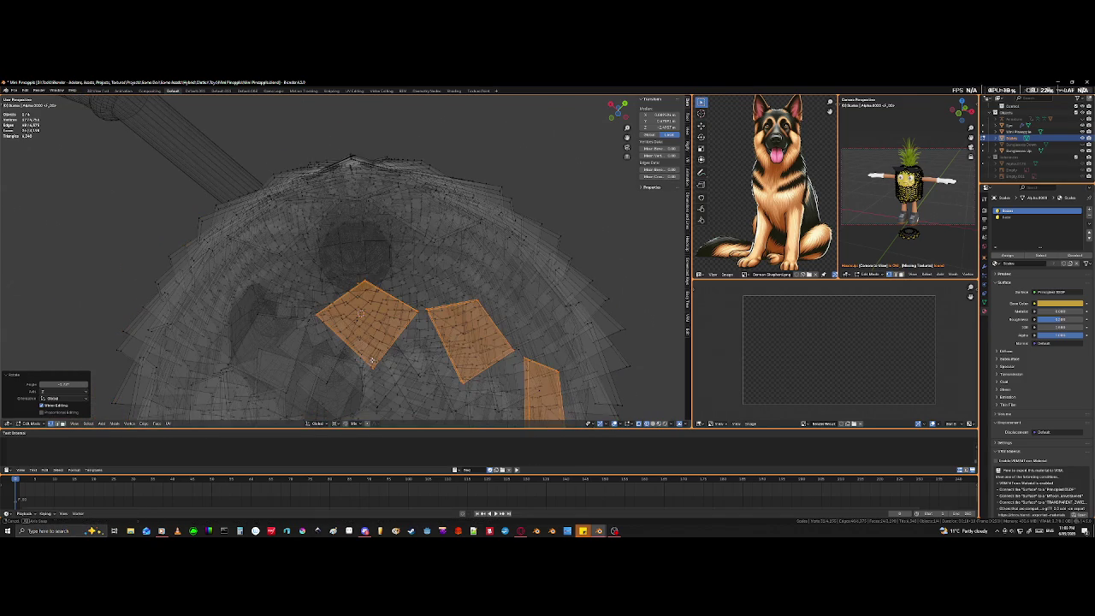
middle_drag(361, 313, 366, 322)
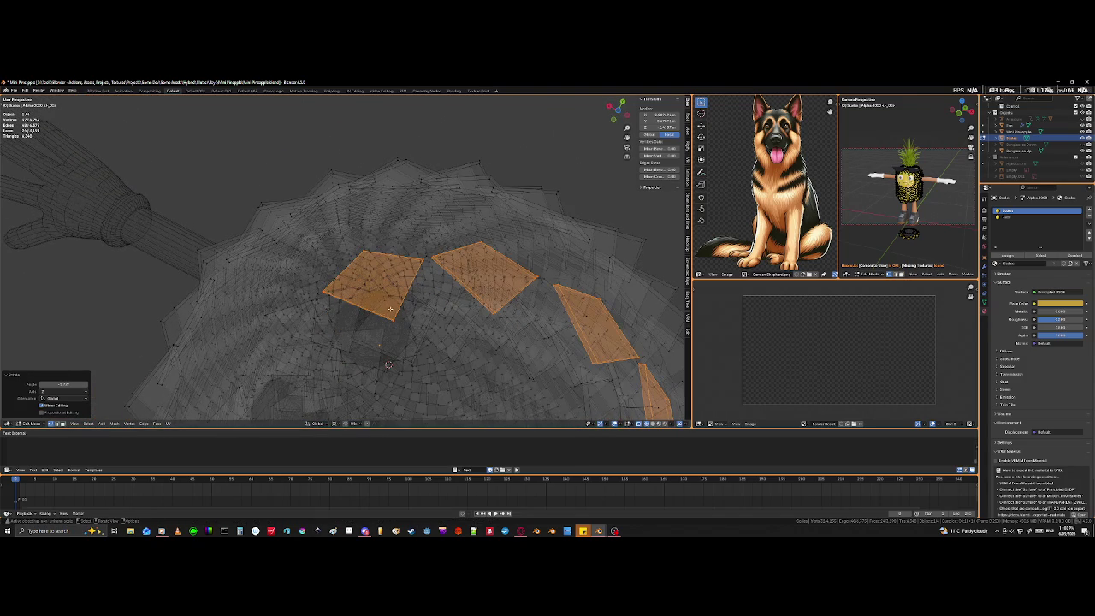
key(alt+a)
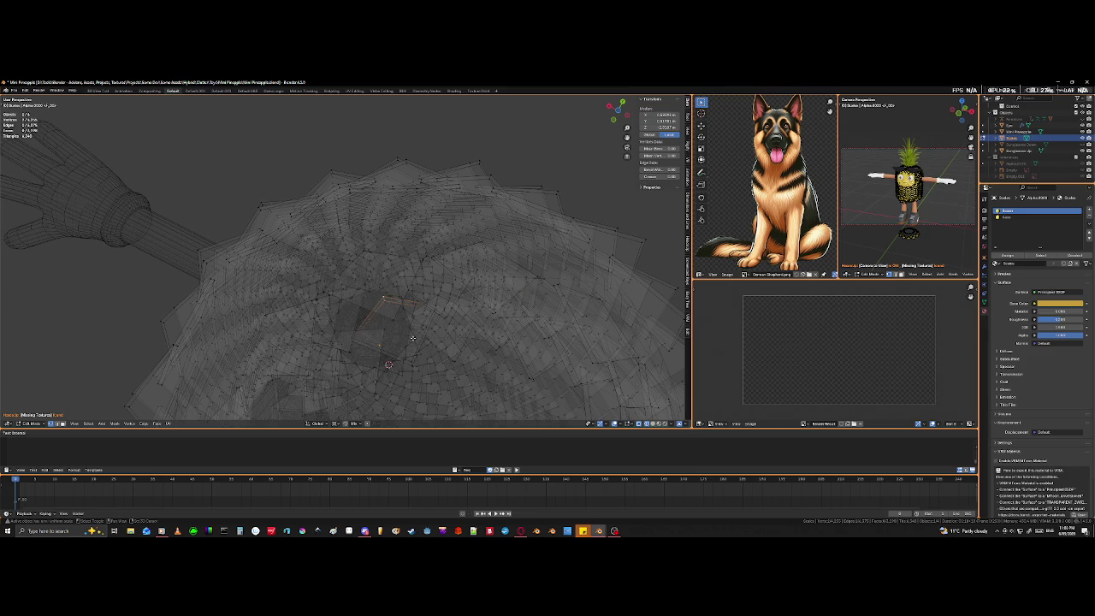
key(shift+z)
middle_drag(477, 359, 429, 365)
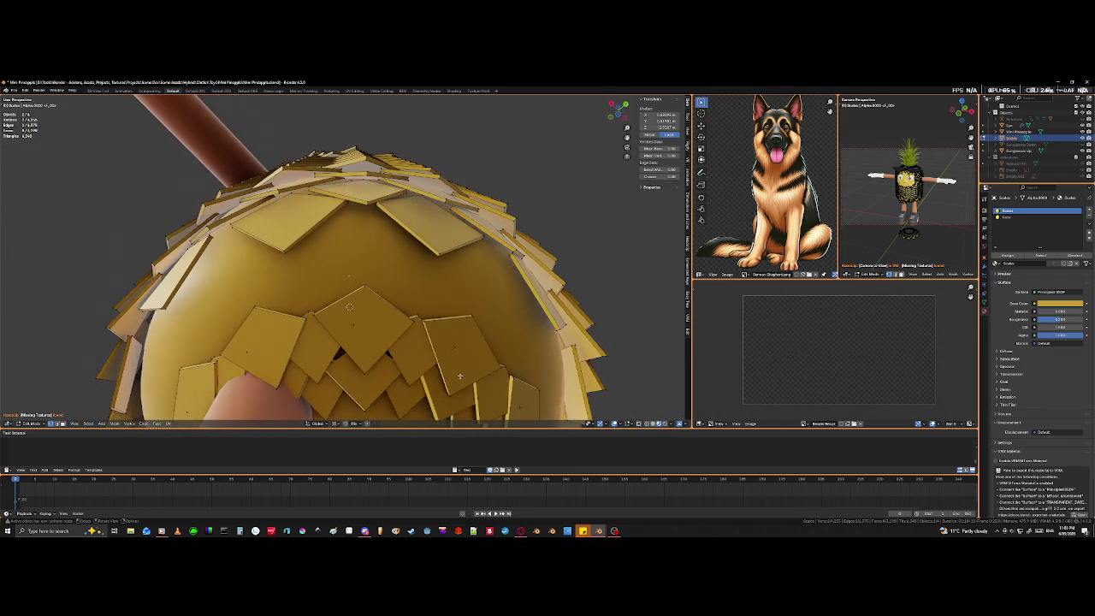
key(g)
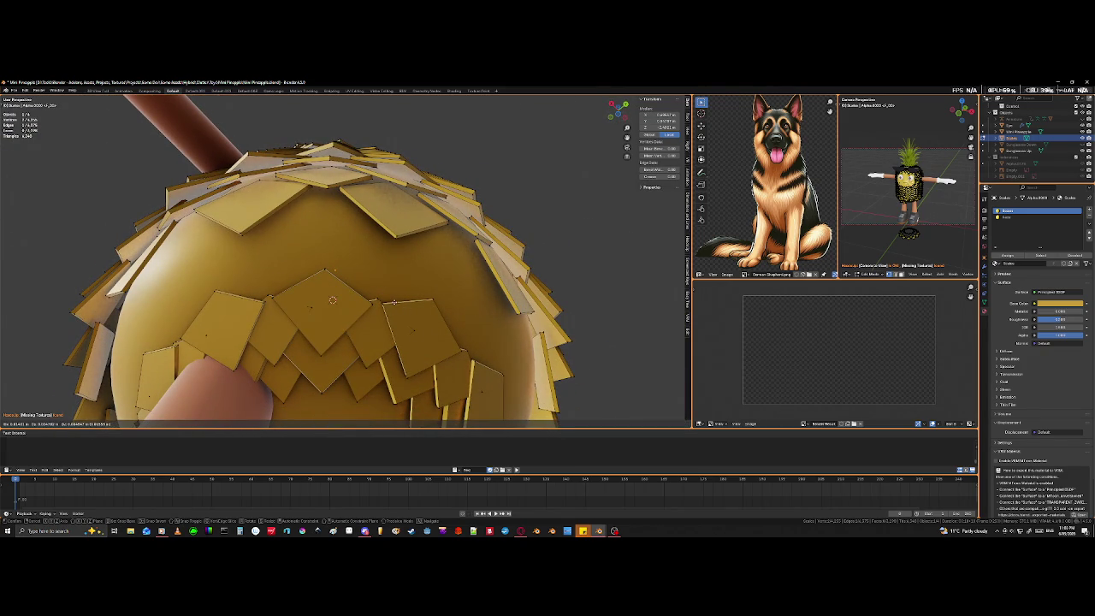
click(400, 322)
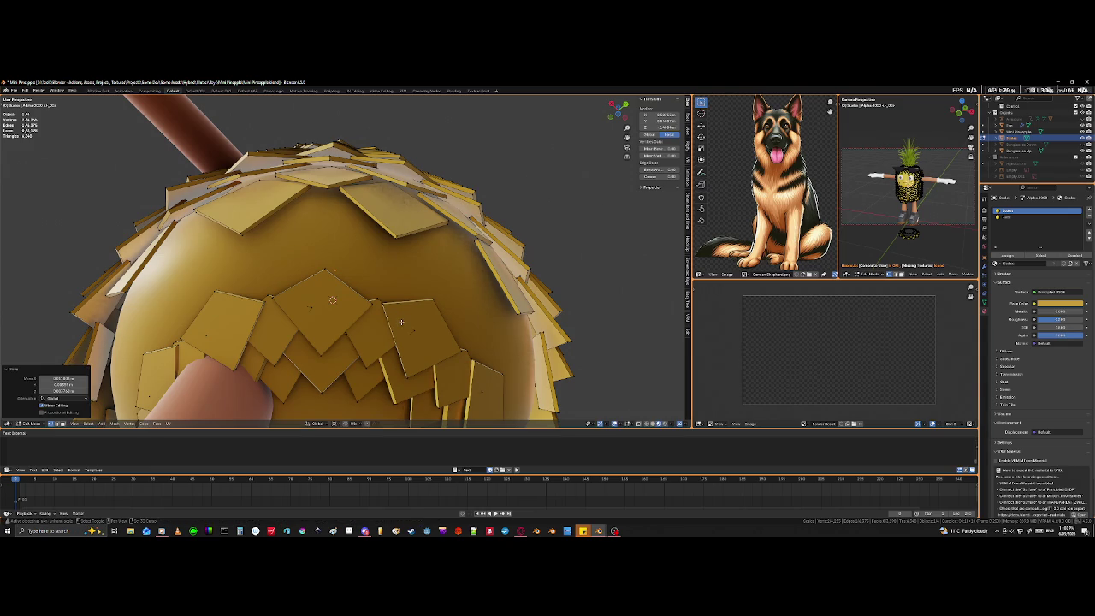
key(shift+z)
key(g)
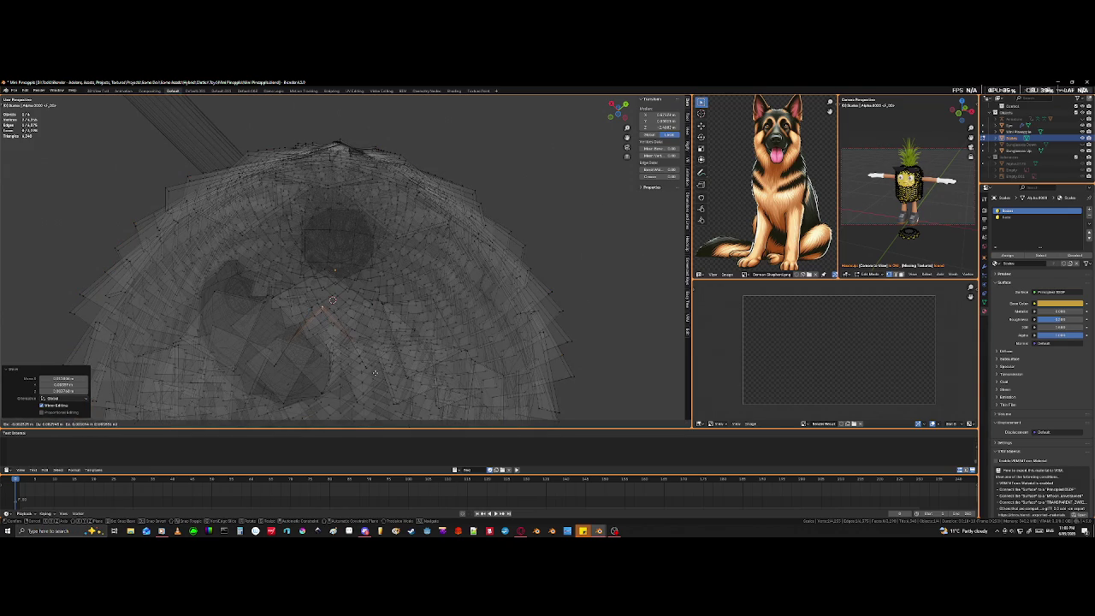
click(375, 372)
key(shift+z)
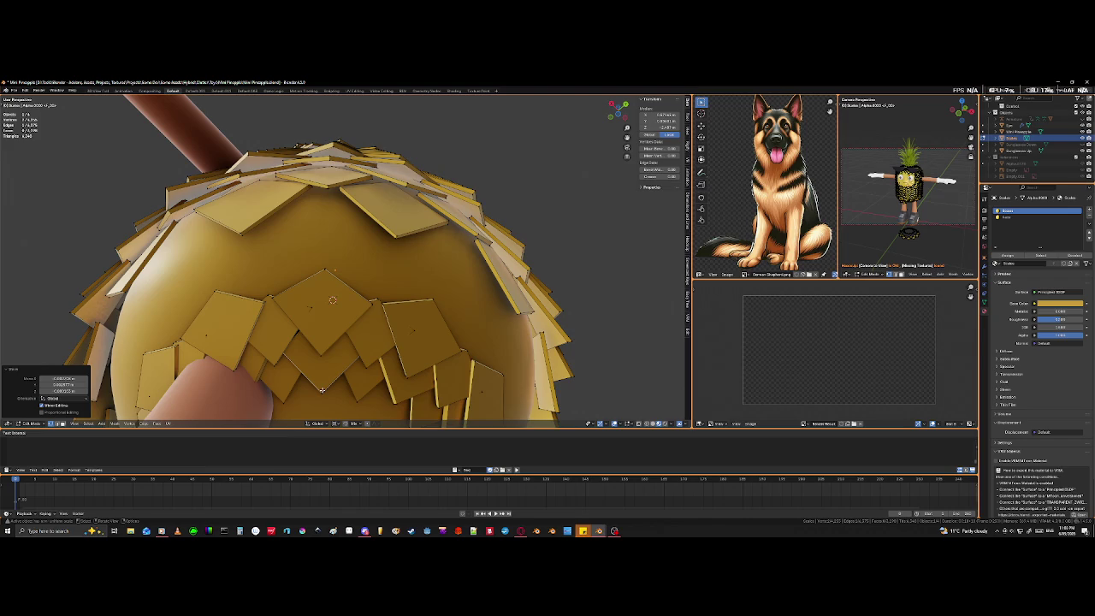
In X-ray, select a scale vertex and circle-select nearby vertices.
key(shift+z)
click(289, 332)
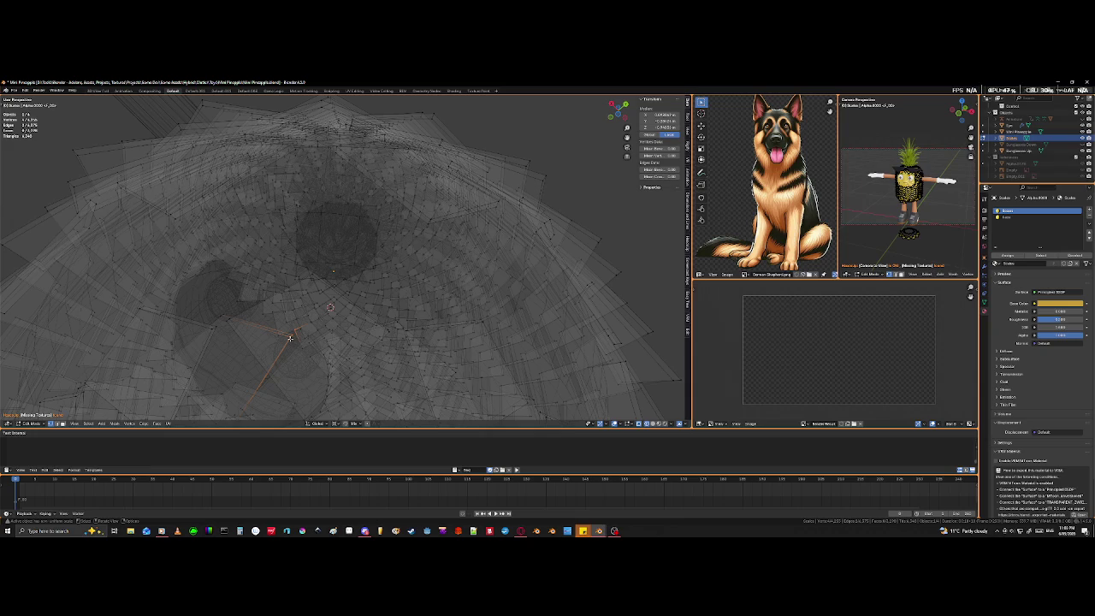
key(c)
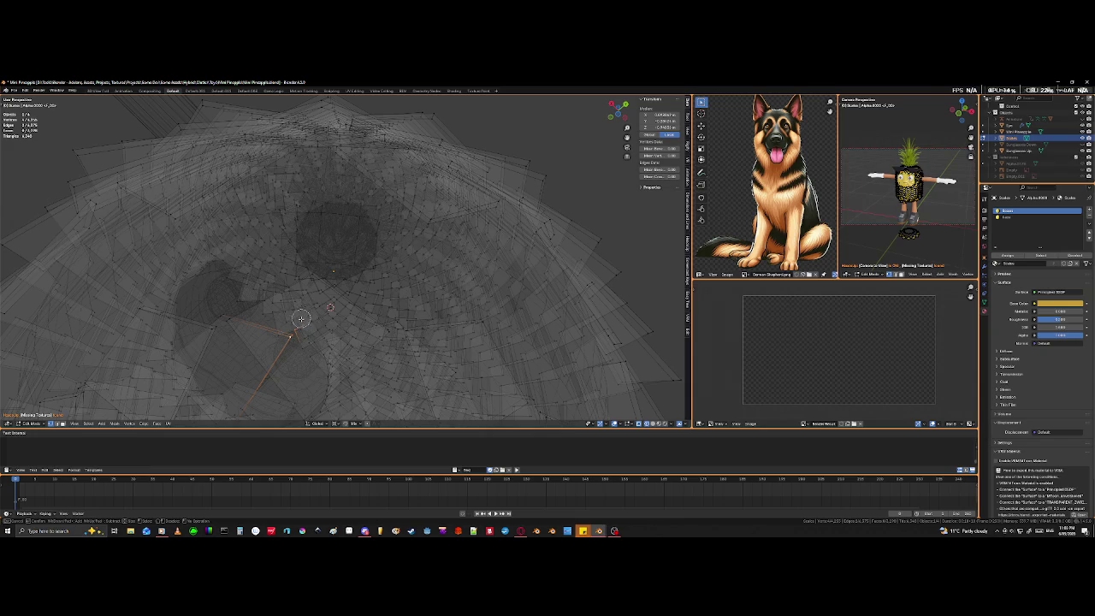
key(Escape)
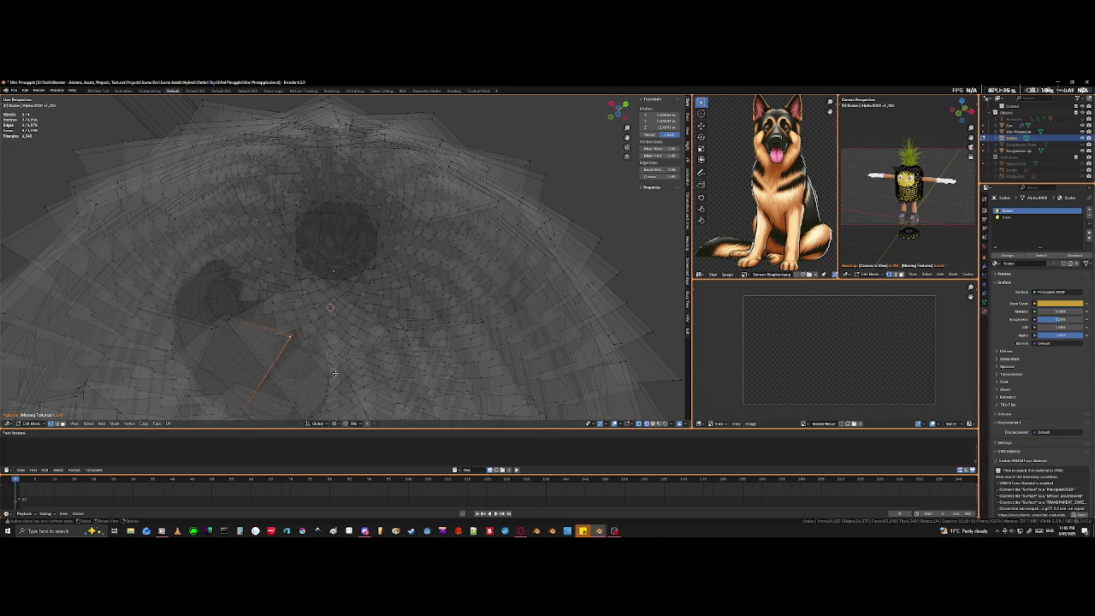
scroll(334, 371, down, 4)
key(alt+z)
scroll(337, 367, up, 2)
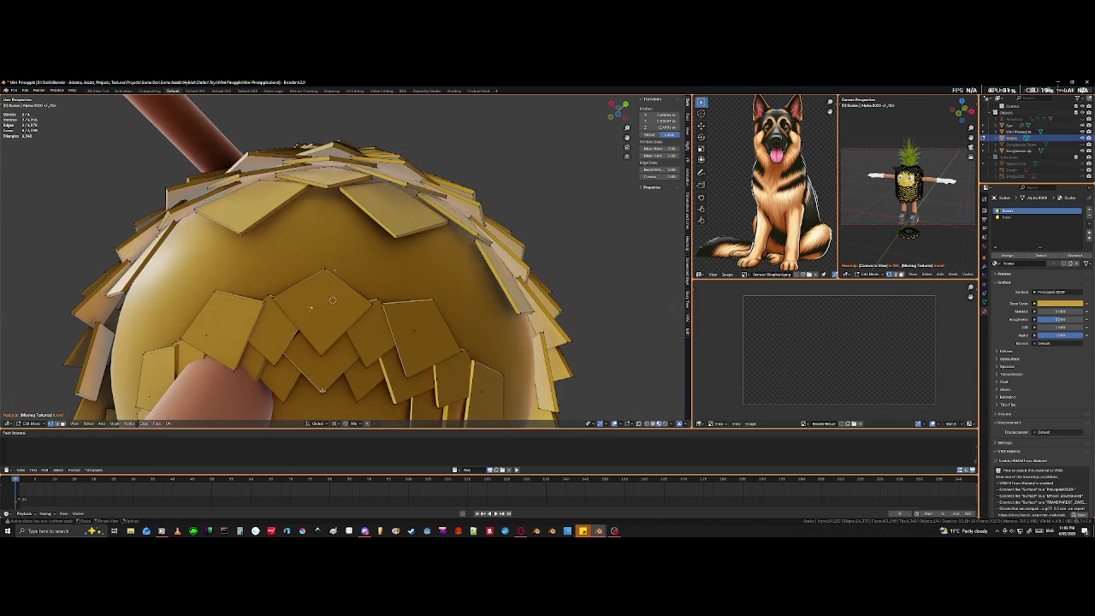
mouse_move(325, 386)
middle_down()
mouse_move(328, 335)
mouse_move(354, 351)
mouse_move(343, 374)
mouse_move(361, 330)
middle_up()
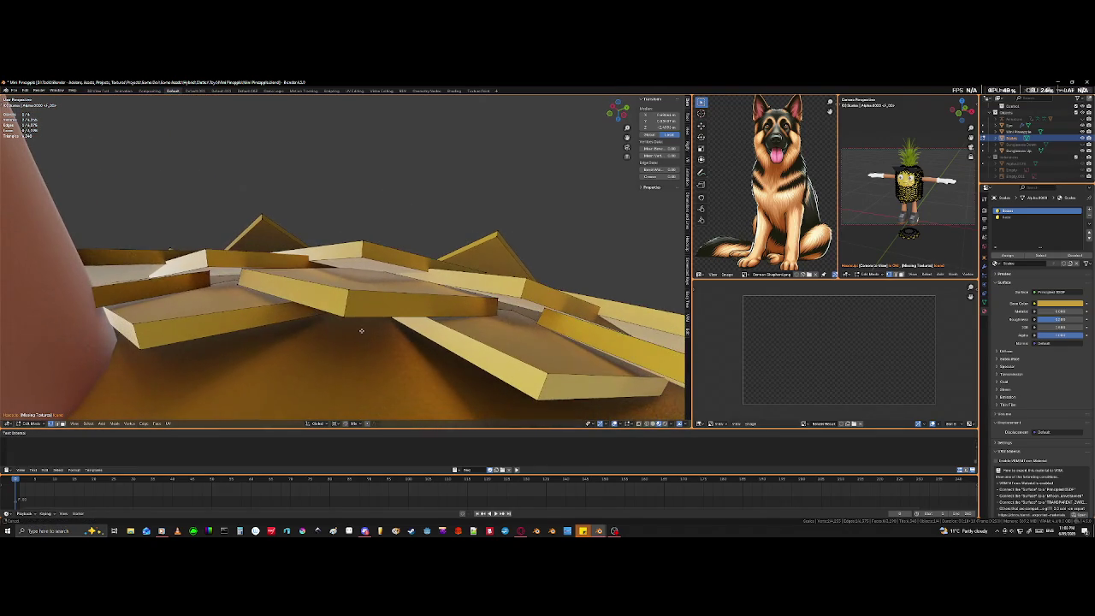
From below, move a stray rim vertex back into line with the edge scales.
scroll(360, 339, down, 2)
mouse_move(360, 340)
middle_down()
mouse_move(340, 383)
mouse_move(342, 316)
middle_up()
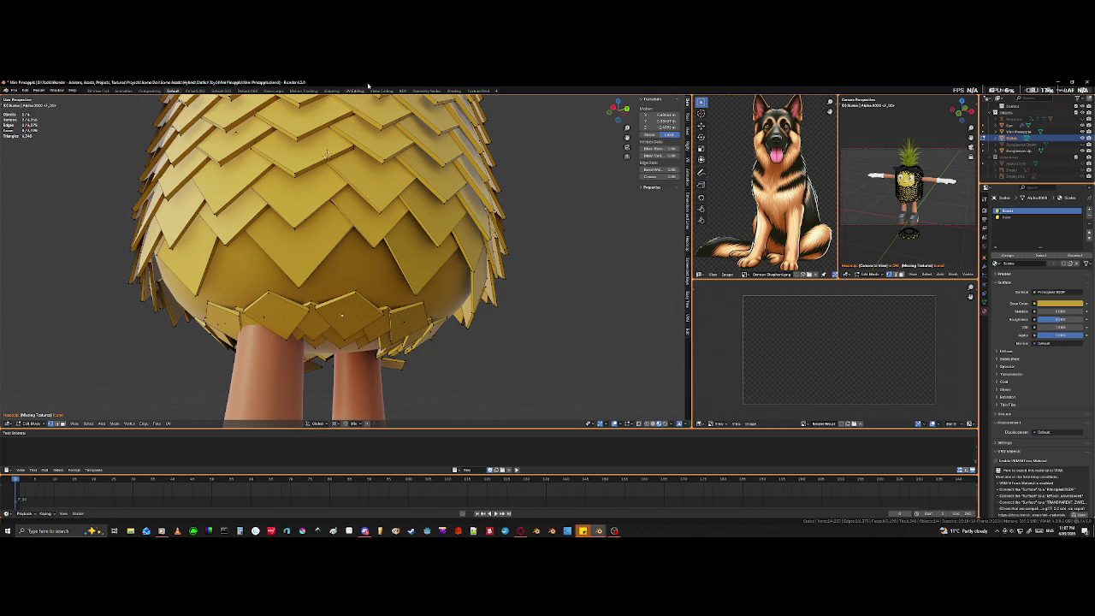
mouse_move(458, 394)
middle_down()
mouse_move(430, 304)
mouse_move(582, 232)
mouse_move(30, 267)
middle_up()
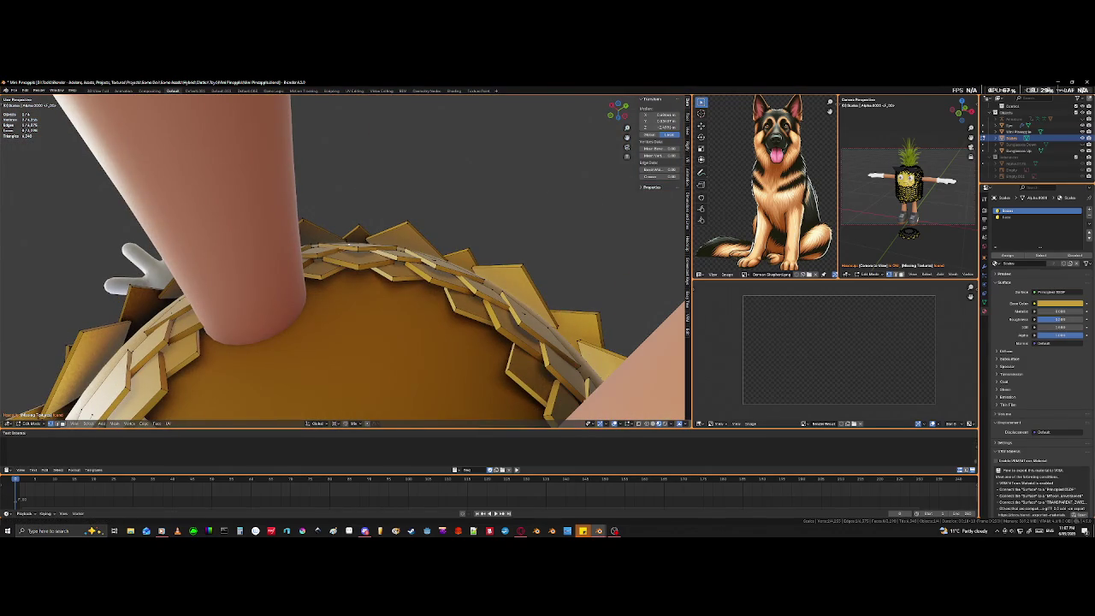
mouse_move(95, 287)
middle_down()
mouse_move(338, 291)
mouse_move(356, 322)
mouse_move(381, 312)
middle_up()
key(shift+z)
key(g)
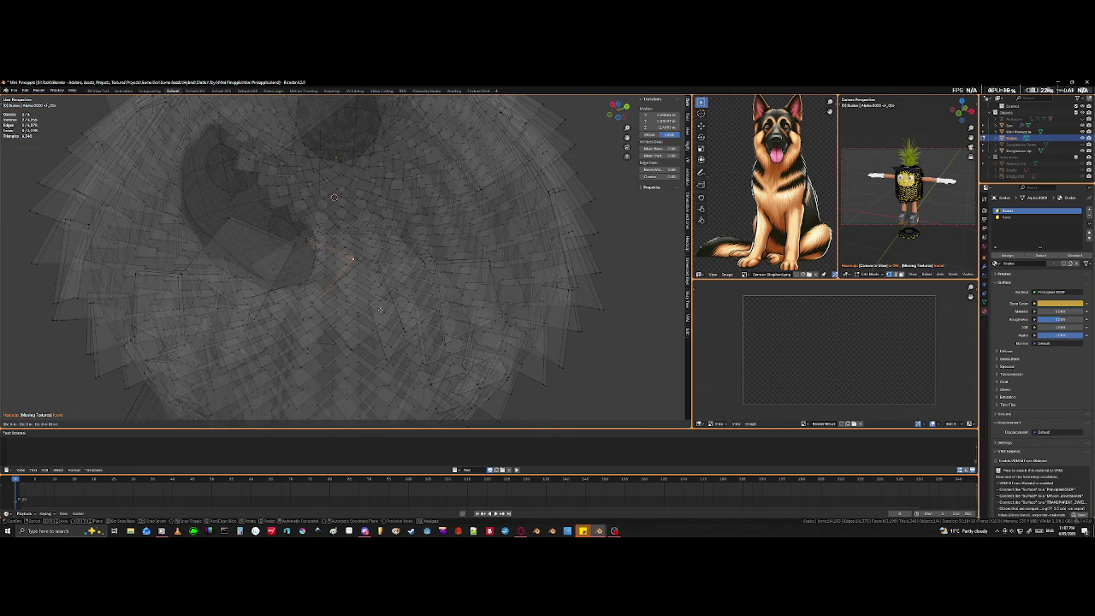
click(395, 338)
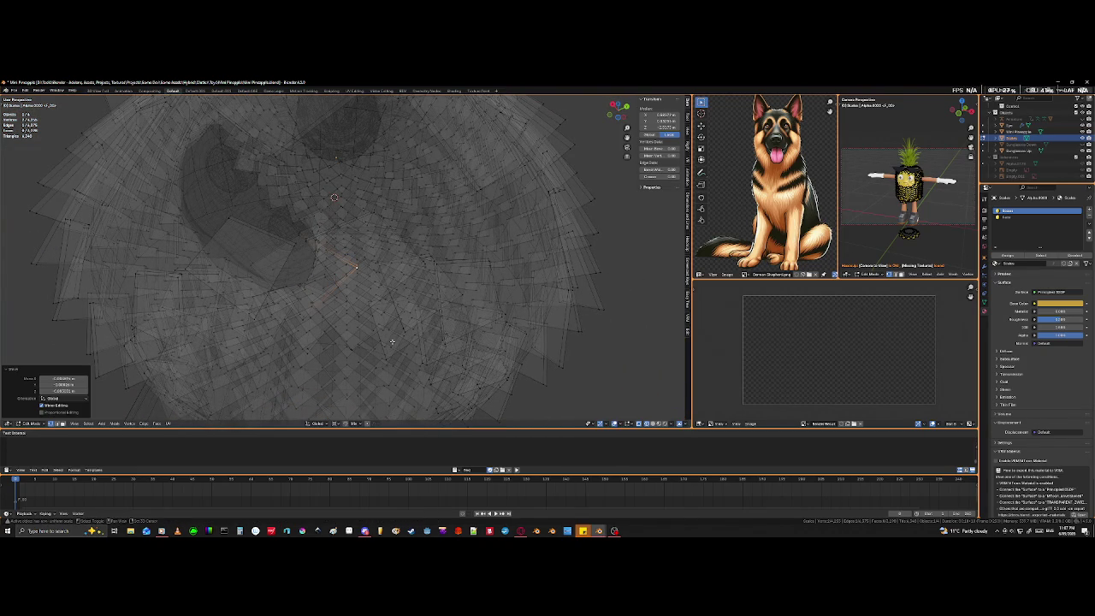
key(alt+z)
Start and cancel scale and move transforms, then select another rim scale vertex in X-ray.
middle_drag(392, 342, 362, 274)
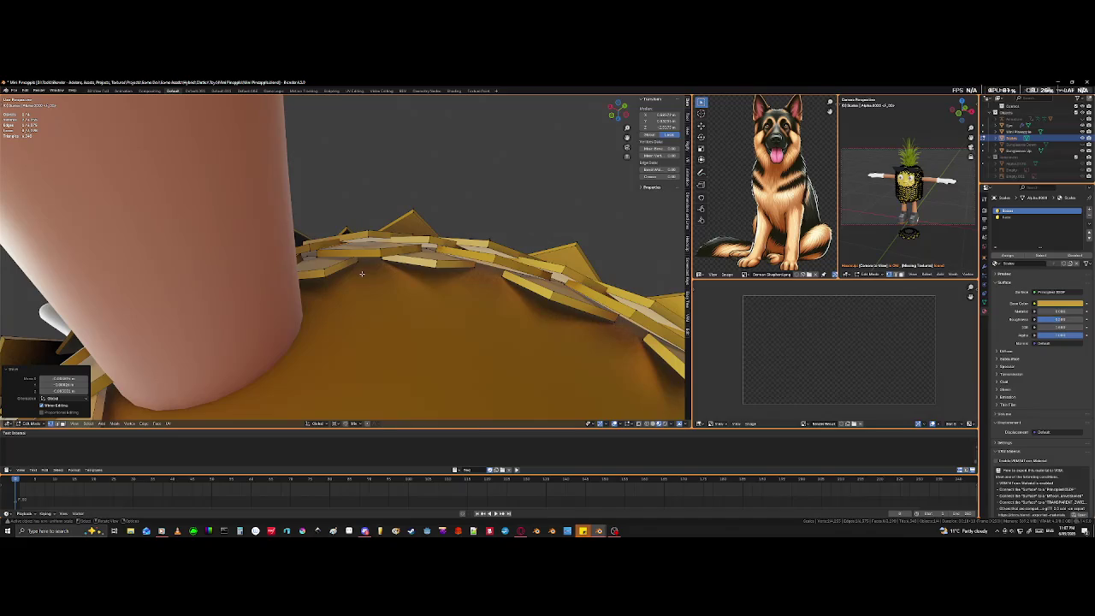
key(s)
key(Escape)
key(g)
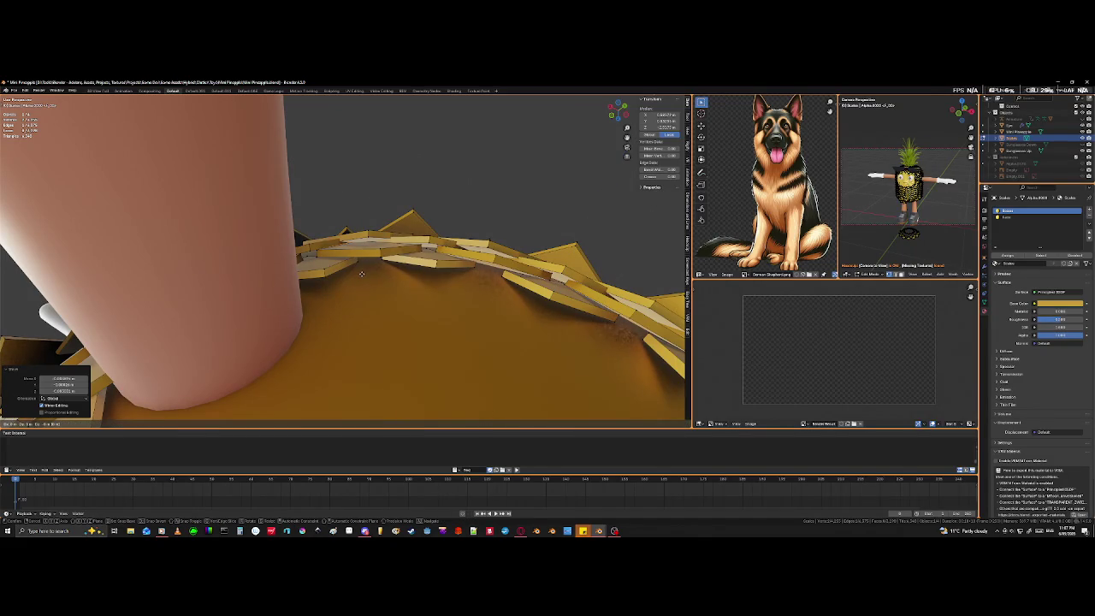
key(Escape)
mouse_move(358, 295)
middle_down()
mouse_move(351, 336)
mouse_move(395, 363)
mouse_move(337, 345)
mouse_move(296, 287)
mouse_move(332, 299)
mouse_move(330, 314)
mouse_move(283, 254)
mouse_move(188, 267)
mouse_move(351, 269)
mouse_move(348, 290)
mouse_move(359, 290)
middle_up()
key(shift+z)
key(shift+z)
key(shift+z)
click(359, 287)
Extend the selection, nudge it slightly, and orbit to a front view of the body and arms.
shift+click(357, 297)
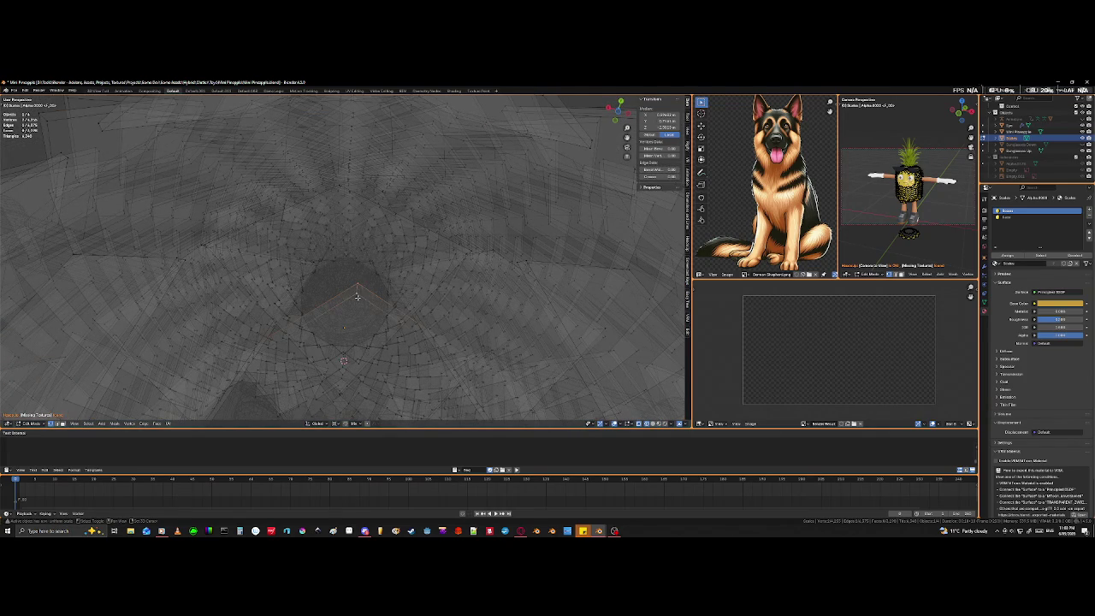
key(alt+z)
mouse_move(357, 297)
middle_down()
mouse_move(359, 345)
mouse_move(373, 322)
middle_up()
key(g)
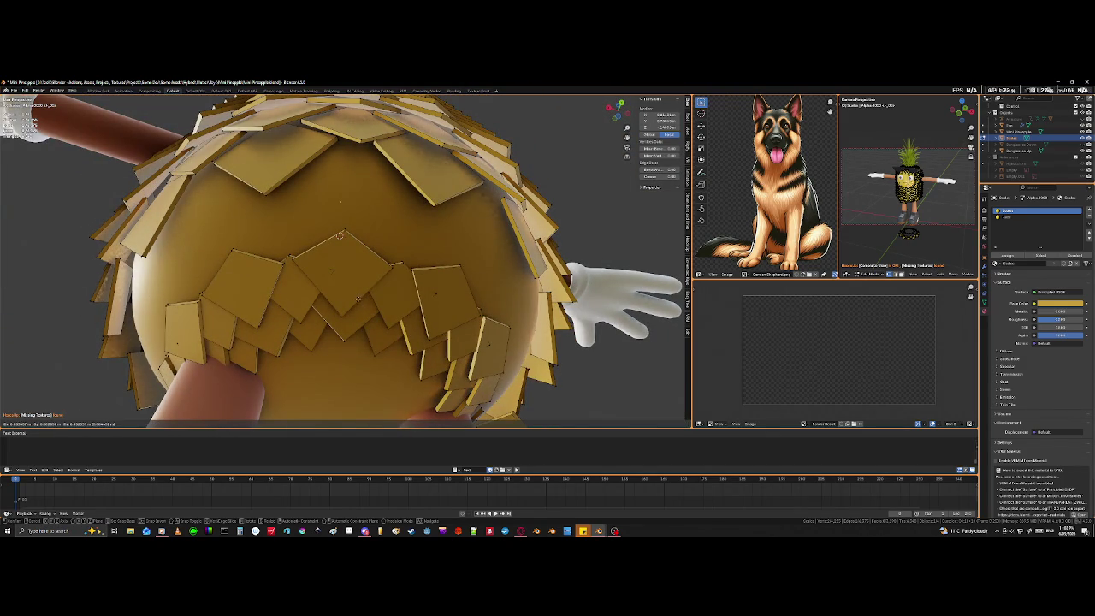
click(358, 298)
middle_drag(357, 299, 350, 270)
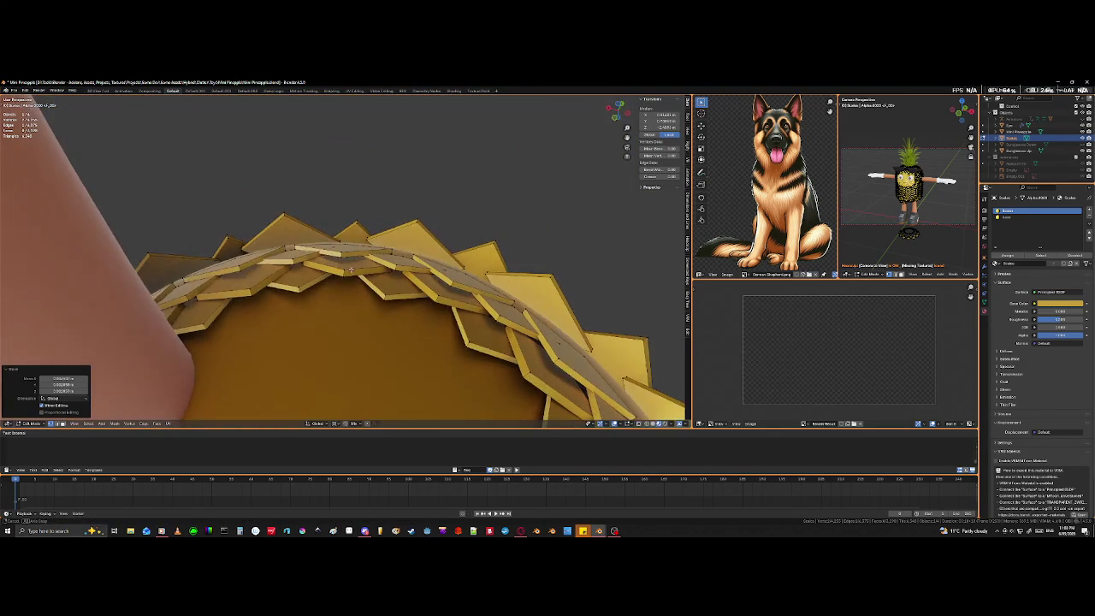
mouse_move(351, 270)
middle_down()
mouse_move(407, 312)
mouse_move(305, 287)
mouse_move(492, 344)
mouse_move(485, 425)
mouse_move(485, 106)
mouse_move(441, 372)
mouse_move(405, 229)
mouse_move(473, 265)
mouse_move(496, 254)
mouse_move(549, 289)
mouse_move(269, 306)
mouse_move(384, 268)
mouse_move(359, 268)
mouse_move(287, 269)
mouse_move(209, 293)
mouse_move(223, 295)
mouse_move(198, 283)
mouse_move(202, 292)
middle_up()
Select a rim scale edge in wireframe and orbit close to inspect the layered scales.
scroll(271, 306, down, 2)
key(shift+z)
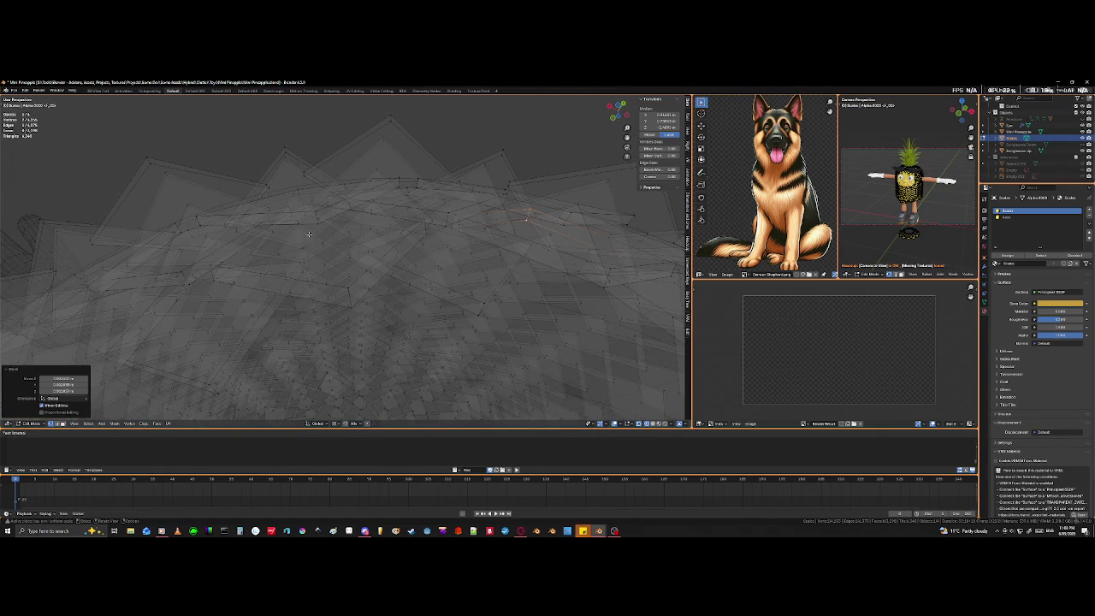
click(316, 210)
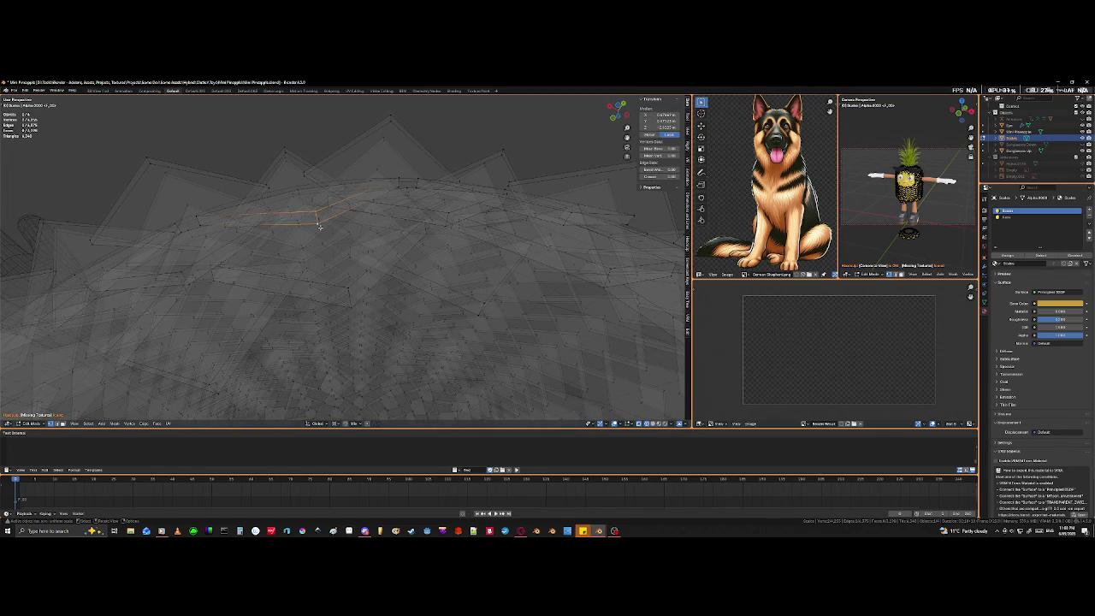
key(shift+z)
middle_drag(318, 239, 175, 290)
middle_drag(71, 363, 227, 302)
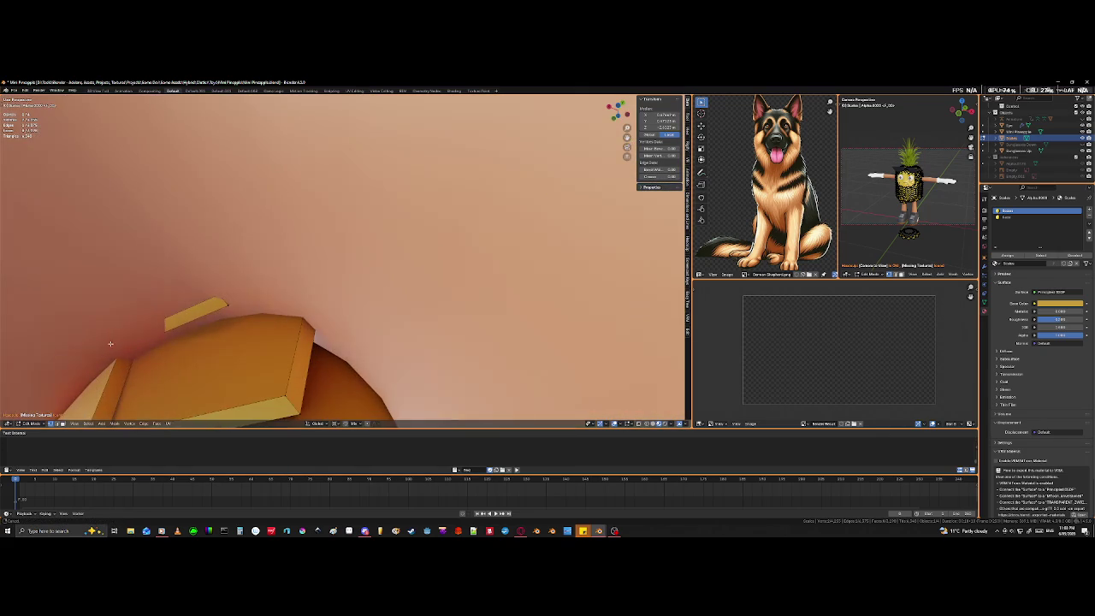
key(shift+z)
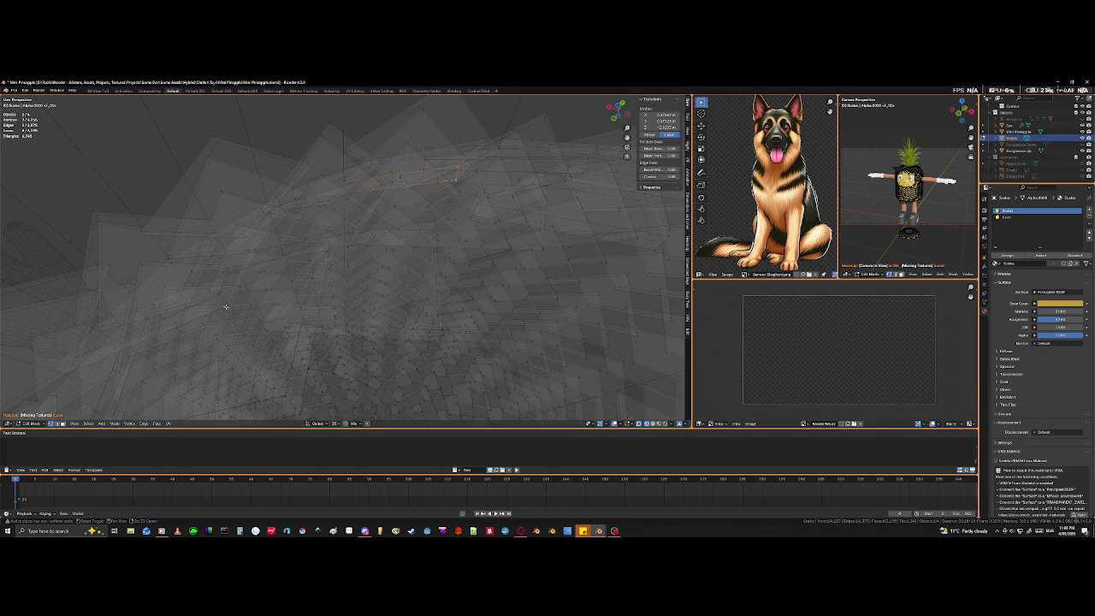
key(shift+z)
mouse_move(369, 304)
middle_down()
mouse_move(291, 254)
mouse_move(281, 315)
mouse_move(351, 348)
middle_up()
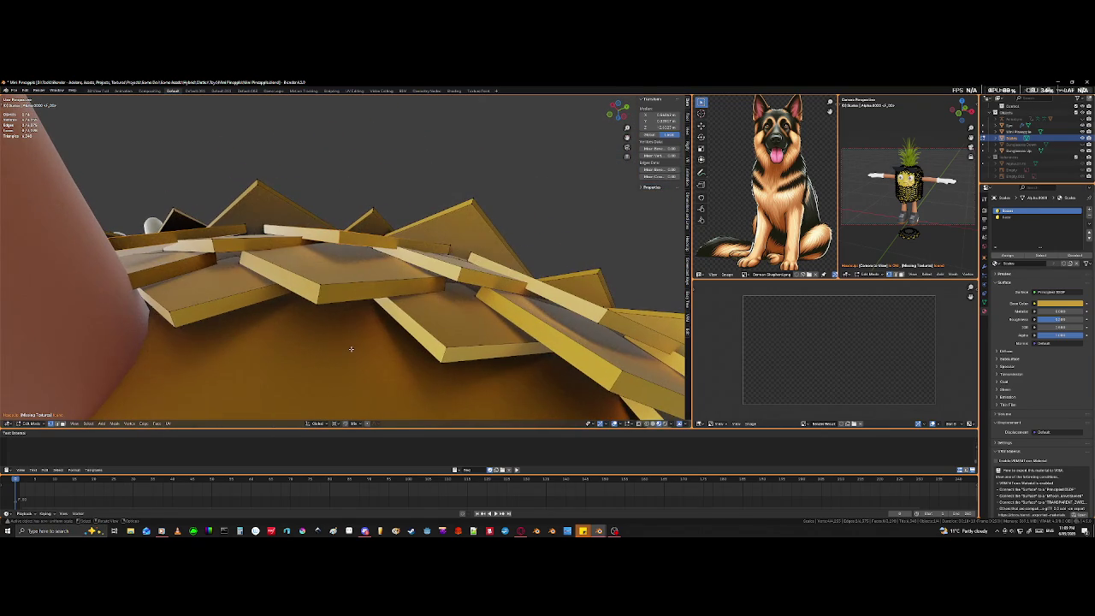
Reposition the edges of two misaligned rim scales, checking each from a new angle.
key(k)
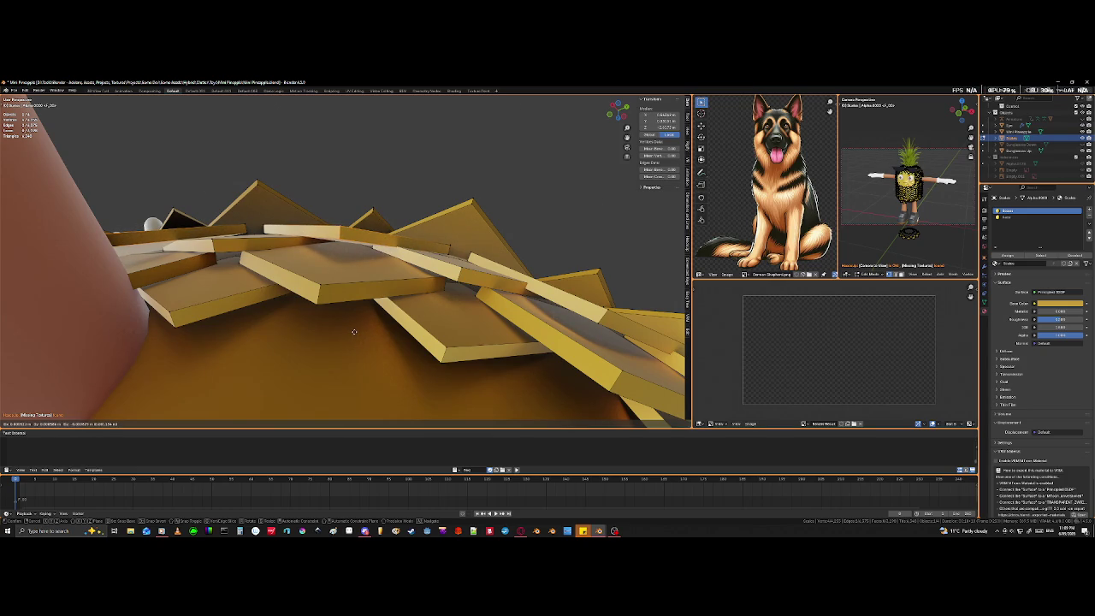
click(351, 326)
mouse_move(350, 326)
middle_down()
mouse_move(514, 293)
mouse_move(340, 208)
middle_up()
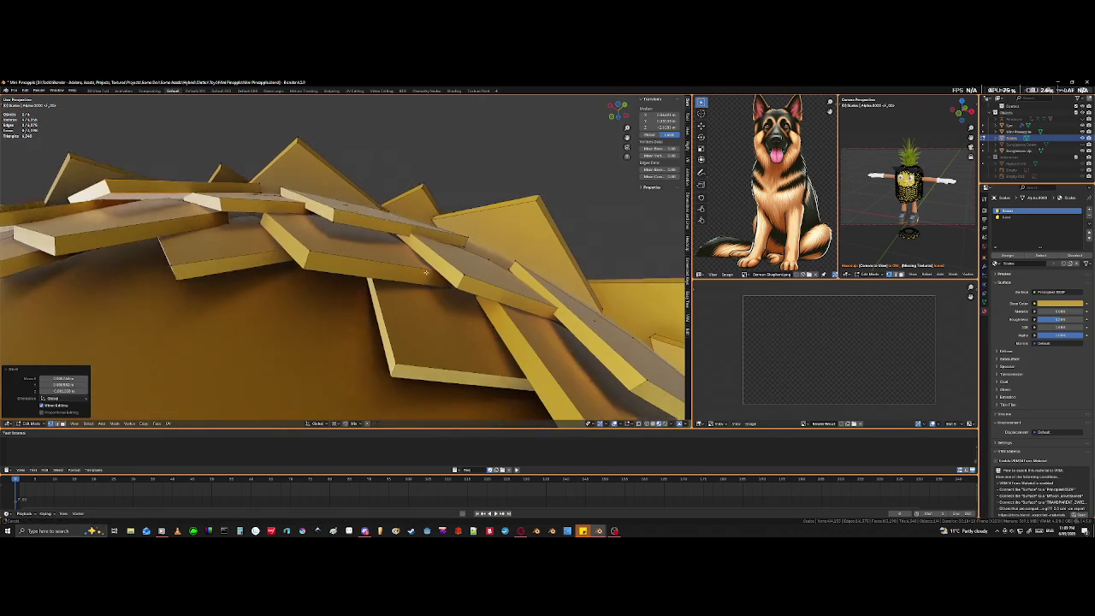
click(340, 208)
click(325, 317)
key(g)
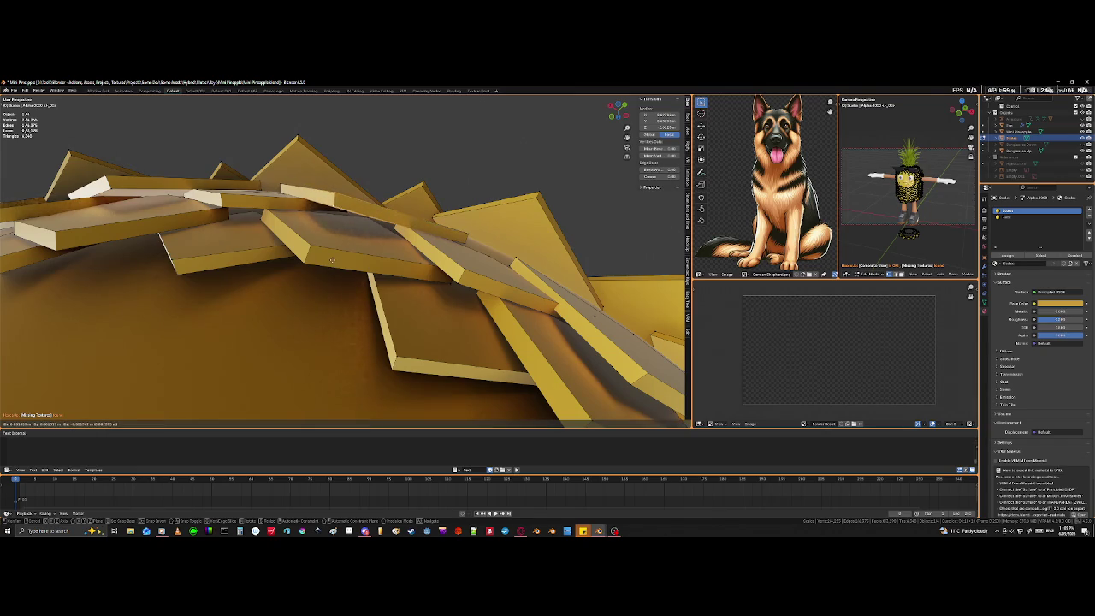
click(332, 259)
mouse_move(332, 259)
middle_down()
mouse_move(383, 282)
mouse_move(367, 245)
mouse_move(387, 196)
middle_up()
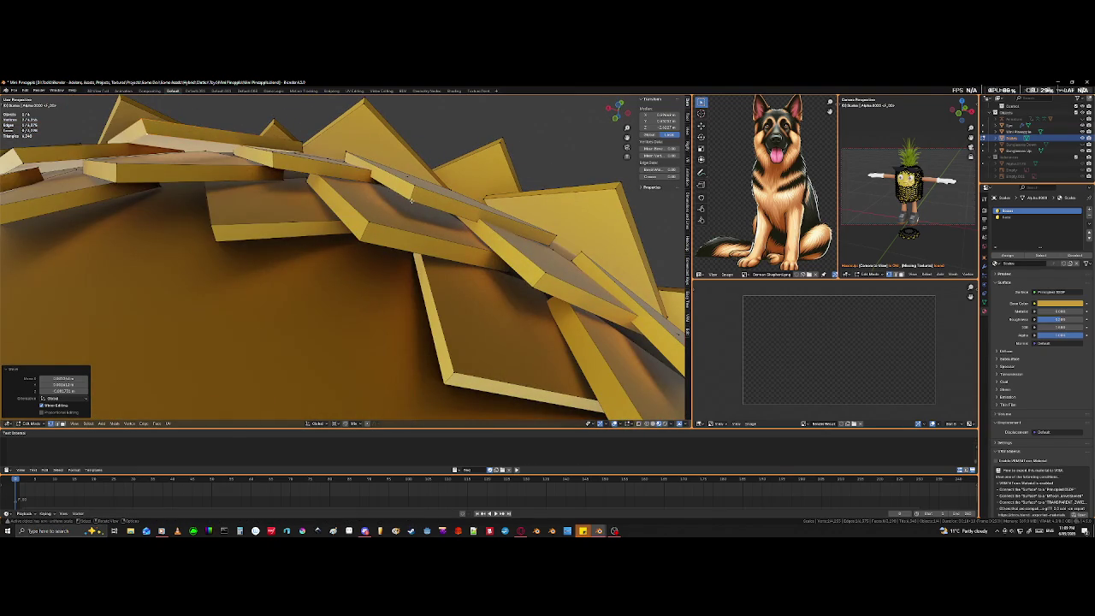
Move two more scale edges up into place and view the scale-covered head.
click(411, 199)
key(g)
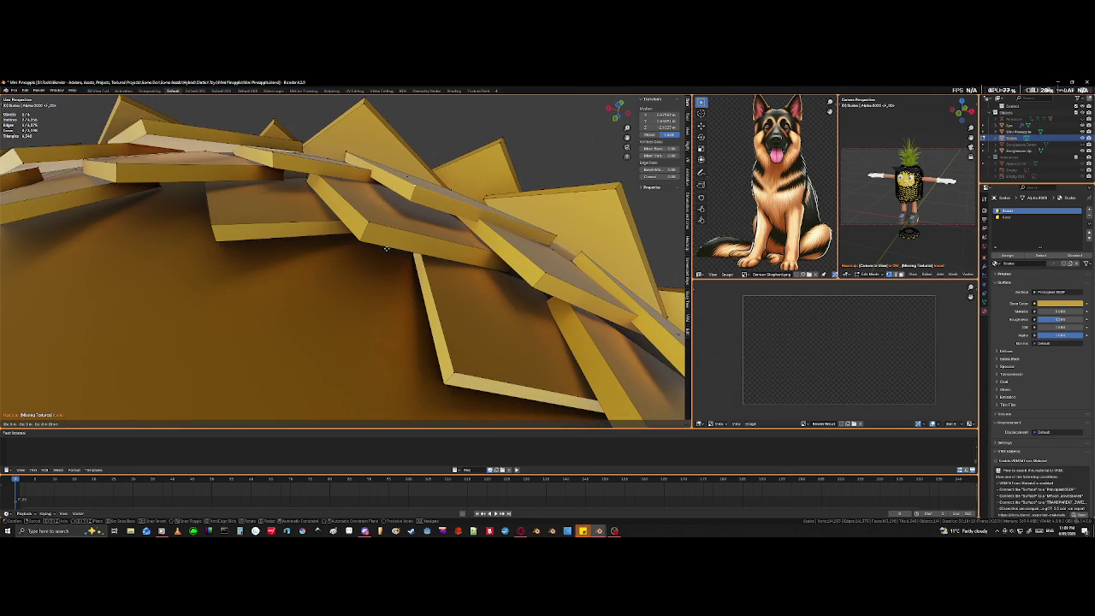
click(403, 206)
mouse_move(403, 206)
middle_down()
mouse_move(544, 247)
mouse_move(427, 195)
middle_up()
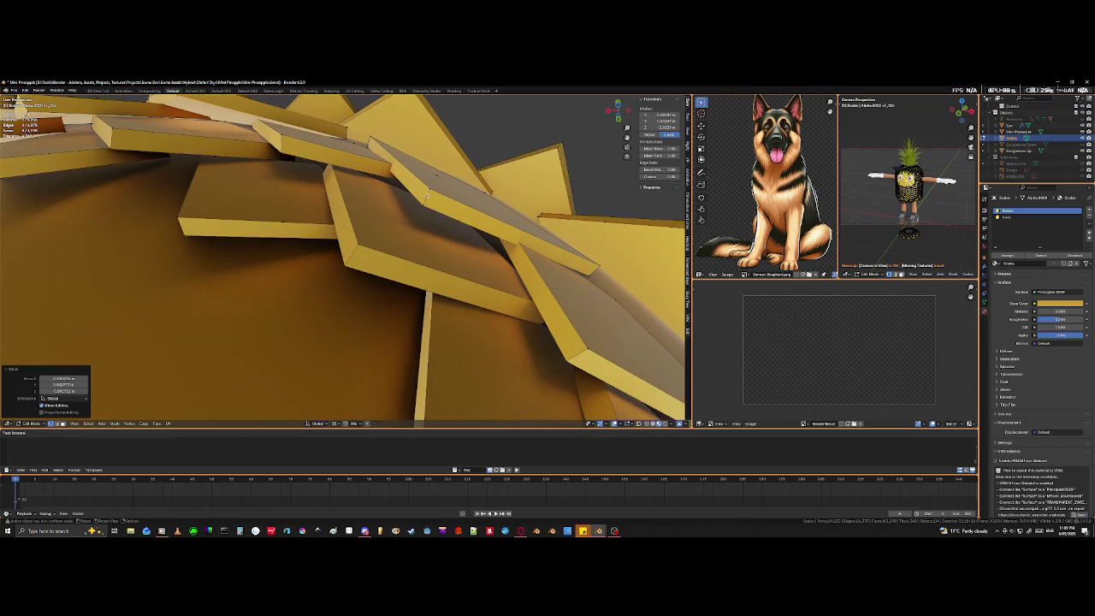
click(425, 198)
key(g)
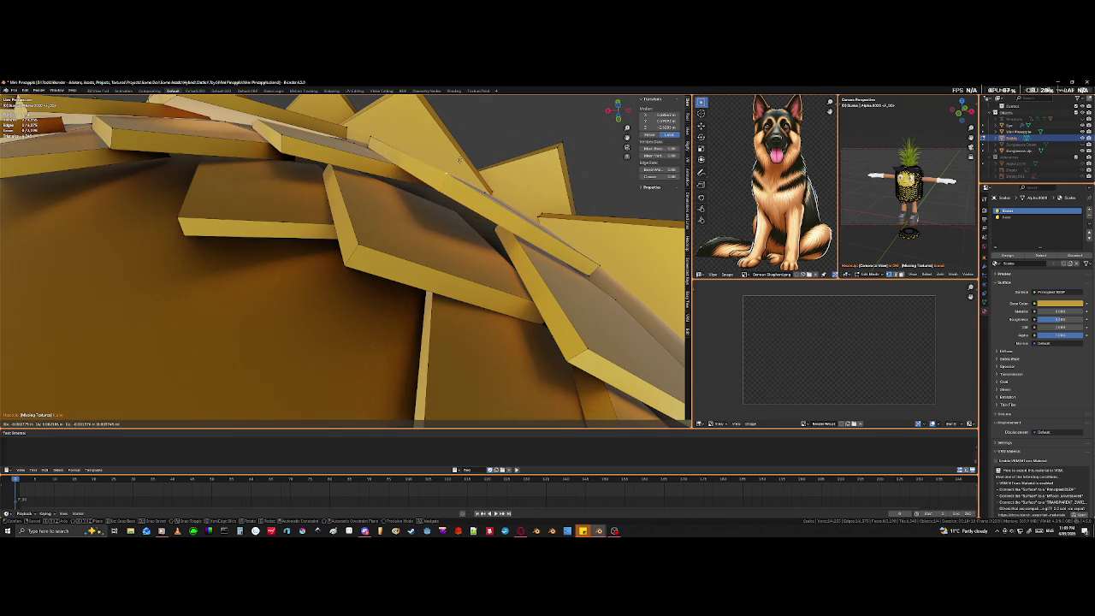
click(459, 160)
middle_drag(459, 160, 459, 256)
middle_drag(335, 191, 423, 217)
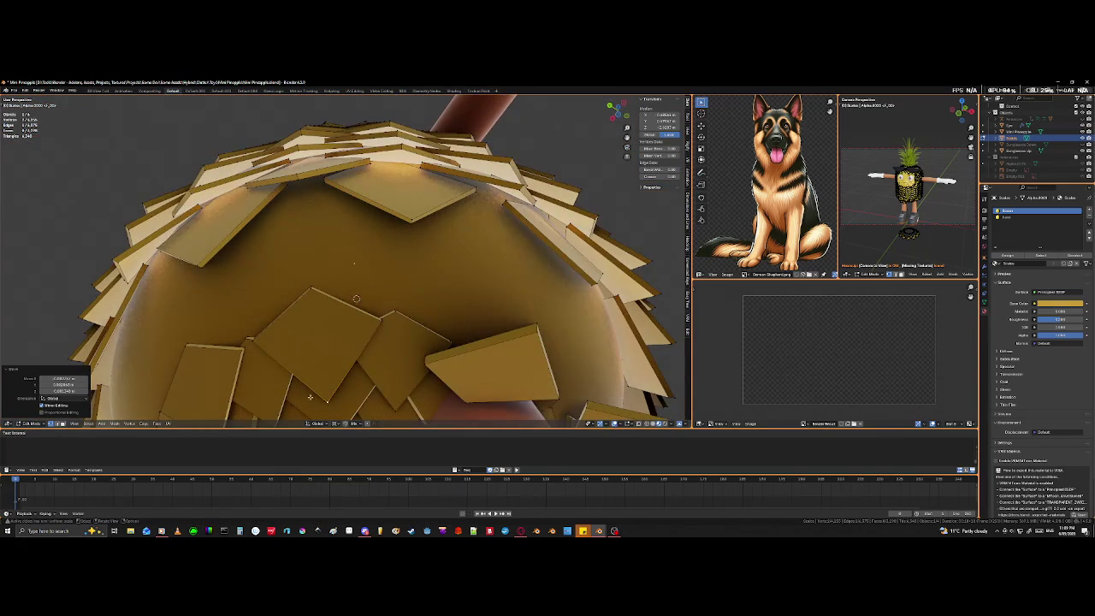
Select two scale tiles and move them vertically into the gap under the arm.
key(l)
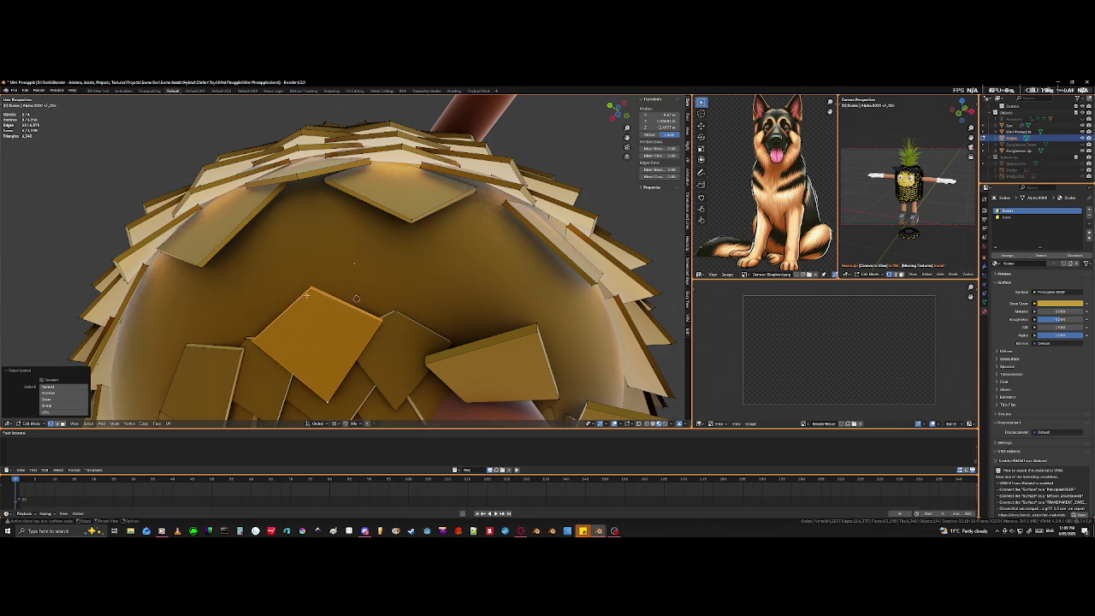
scroll(242, 360, down, 3)
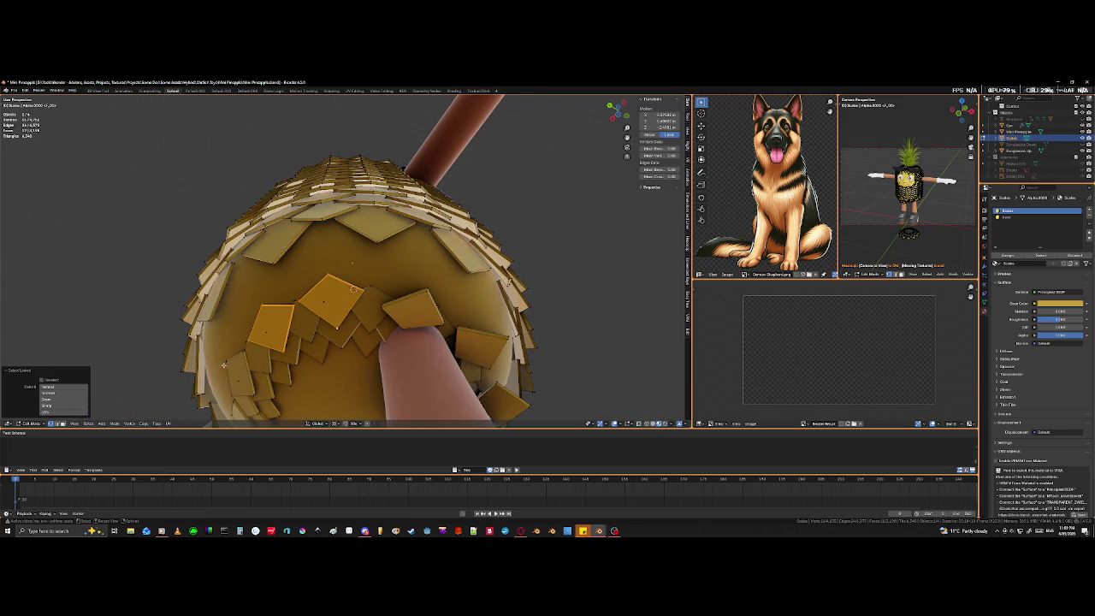
scroll(257, 355, up, 3)
scroll(283, 347, up, 3)
scroll(296, 340, up, 2)
scroll(297, 342, down, 3)
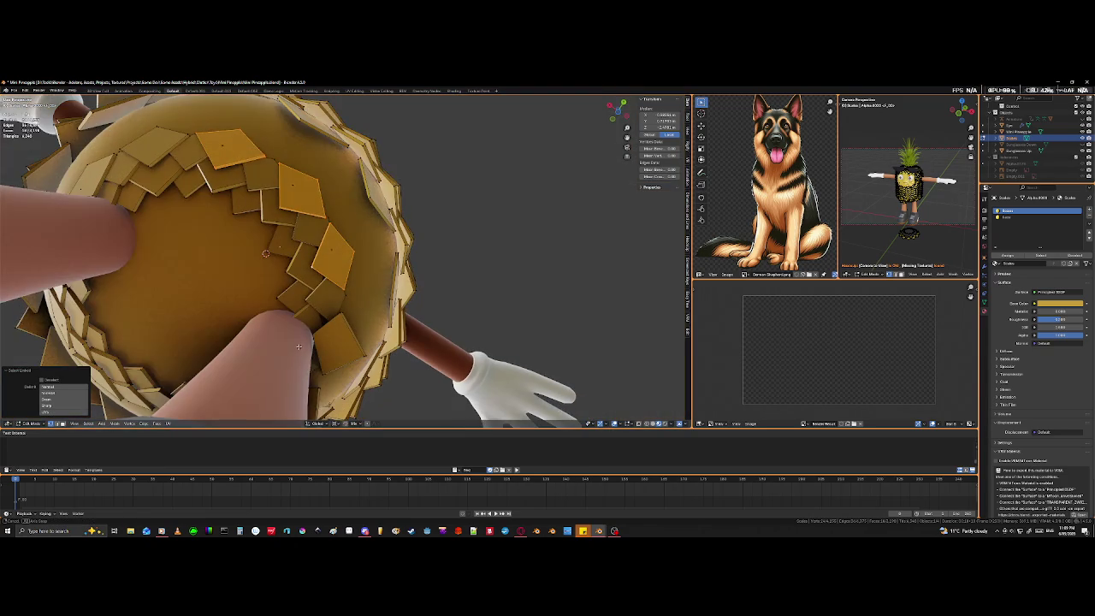
shift+click(186, 135)
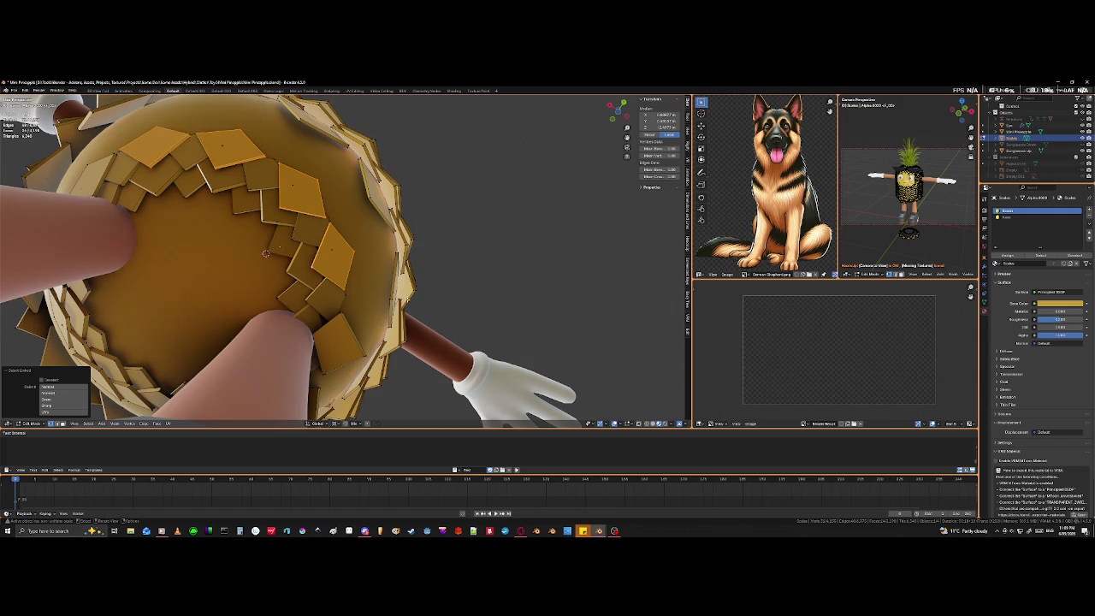
middle_drag(299, 282, 335, 313)
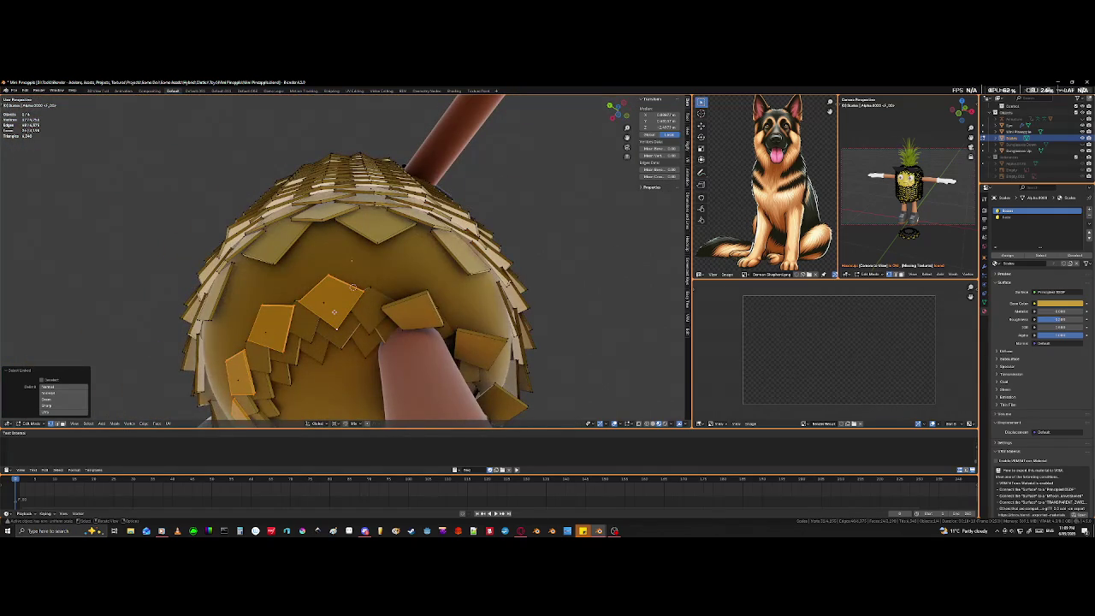
key(e)
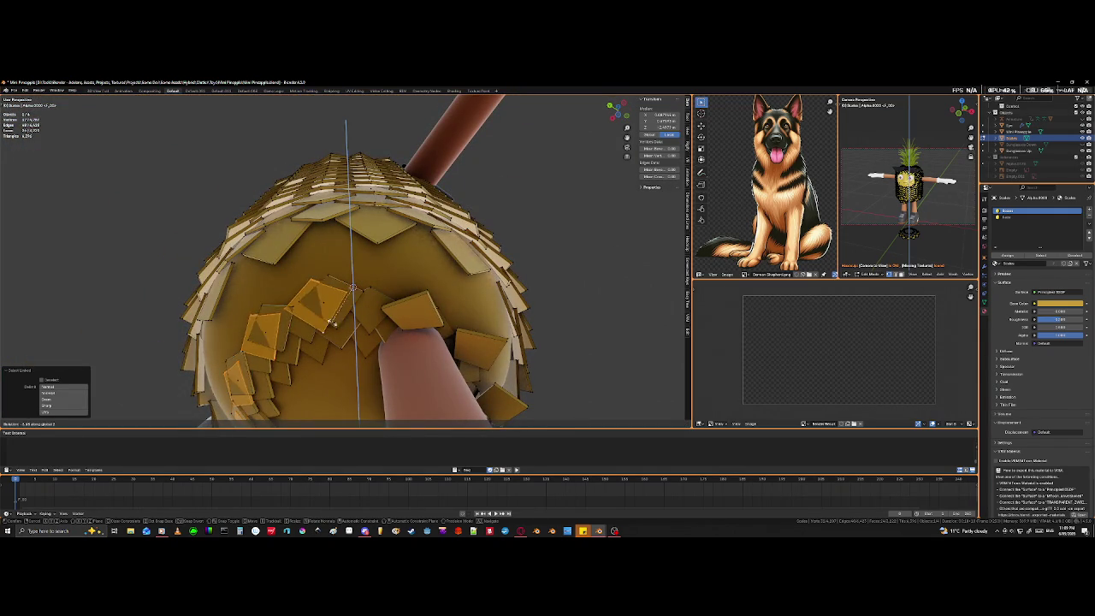
click(345, 253)
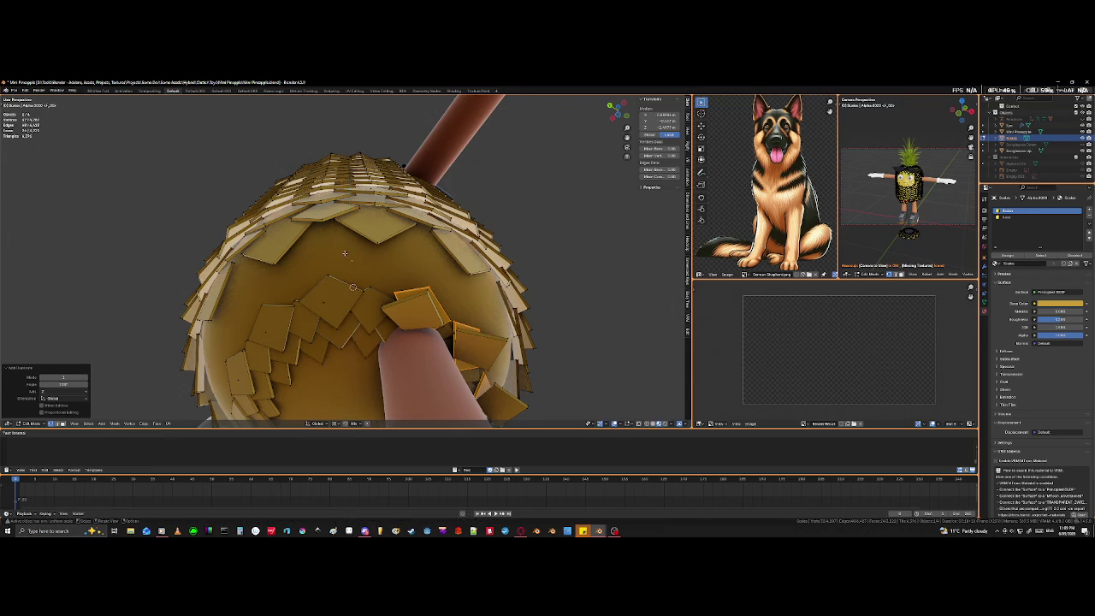
middle_drag(345, 252, 404, 288)
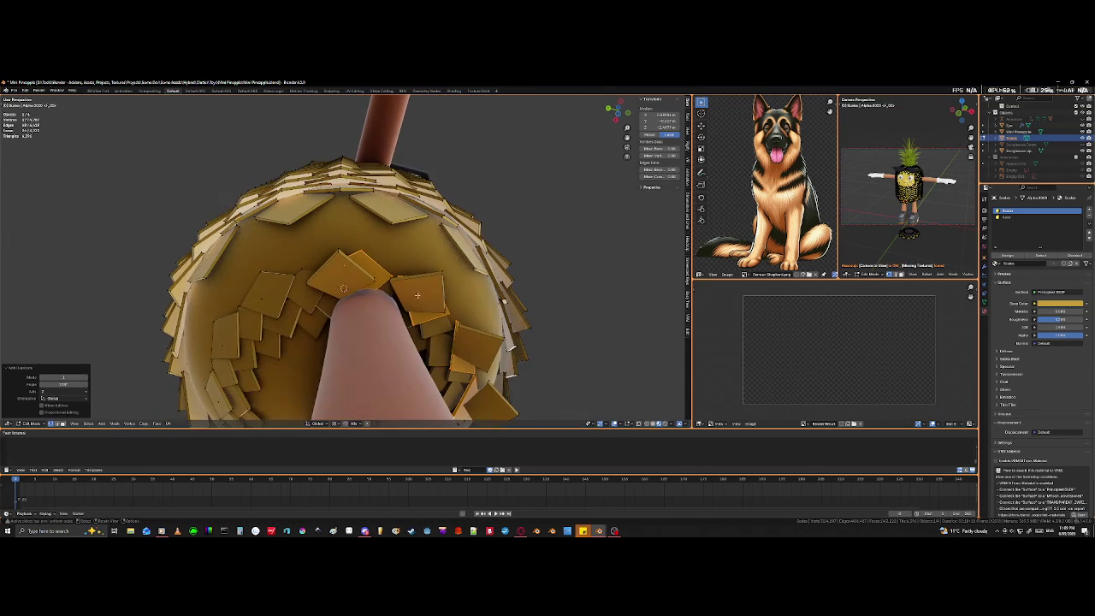
Rotate the moved scales about the Z axis and pick out a stray tile.
key(s)
key(z)
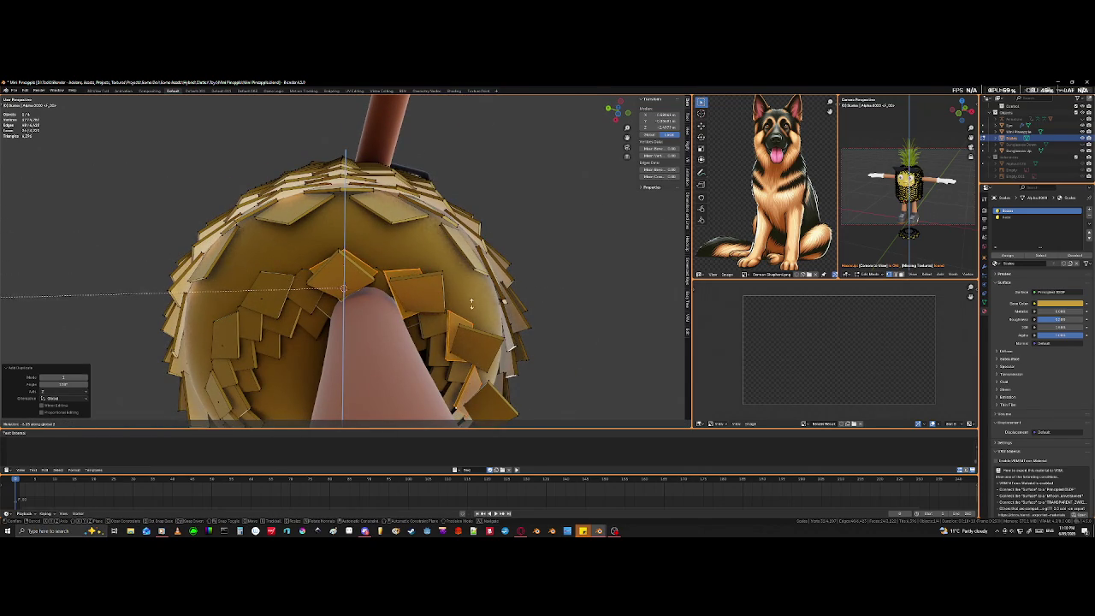
click(449, 243)
scroll(383, 305, up, 2)
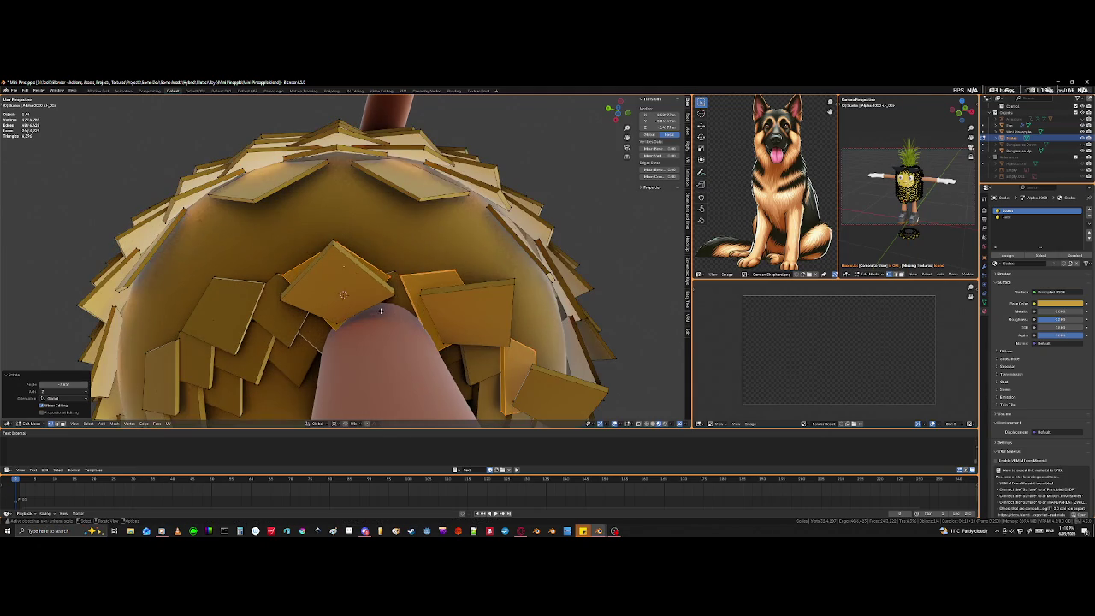
click(334, 249)
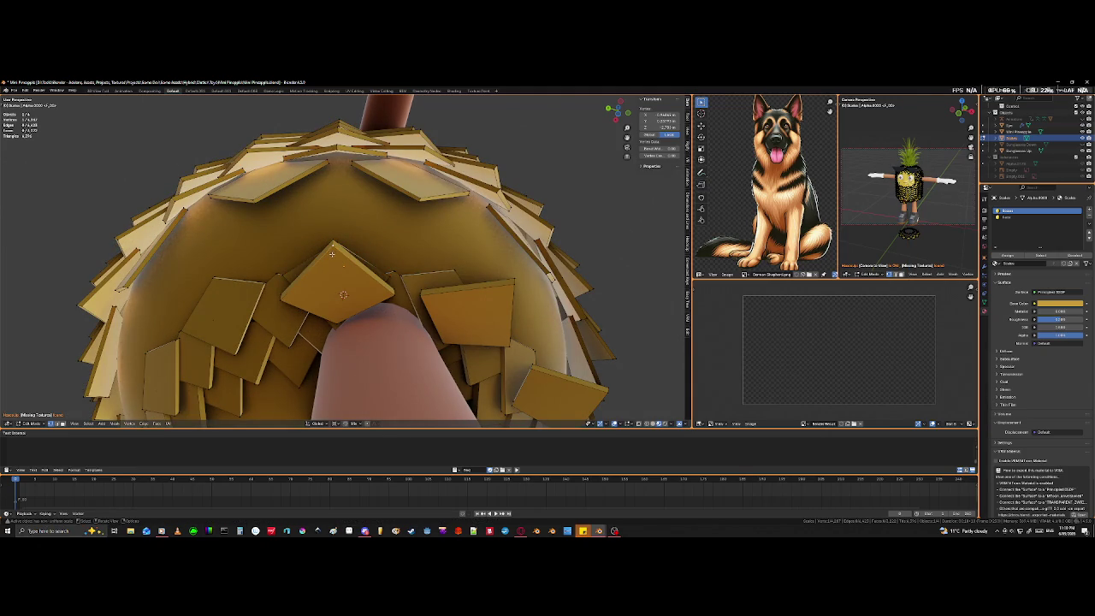
key(ctrl+l)
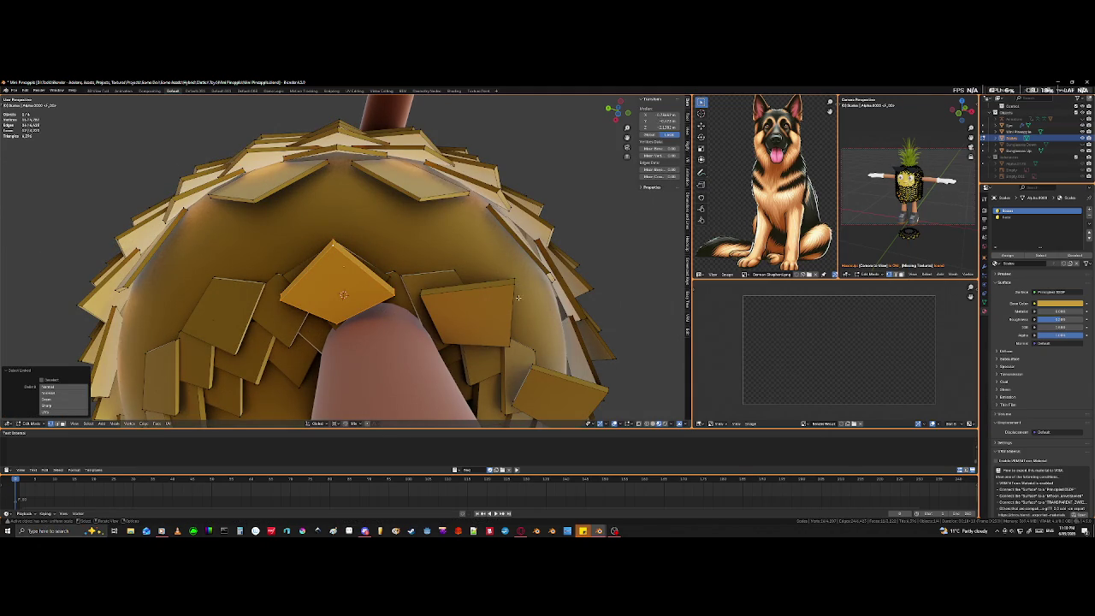
key(l)
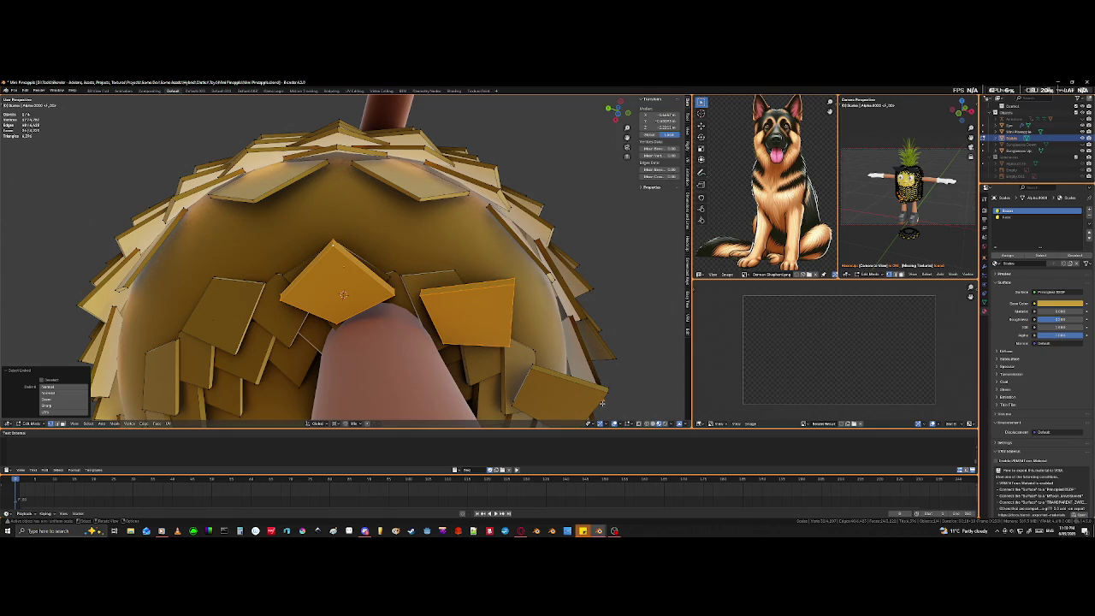
key(ctrl+z)
middle_drag(648, 361, 498, 322)
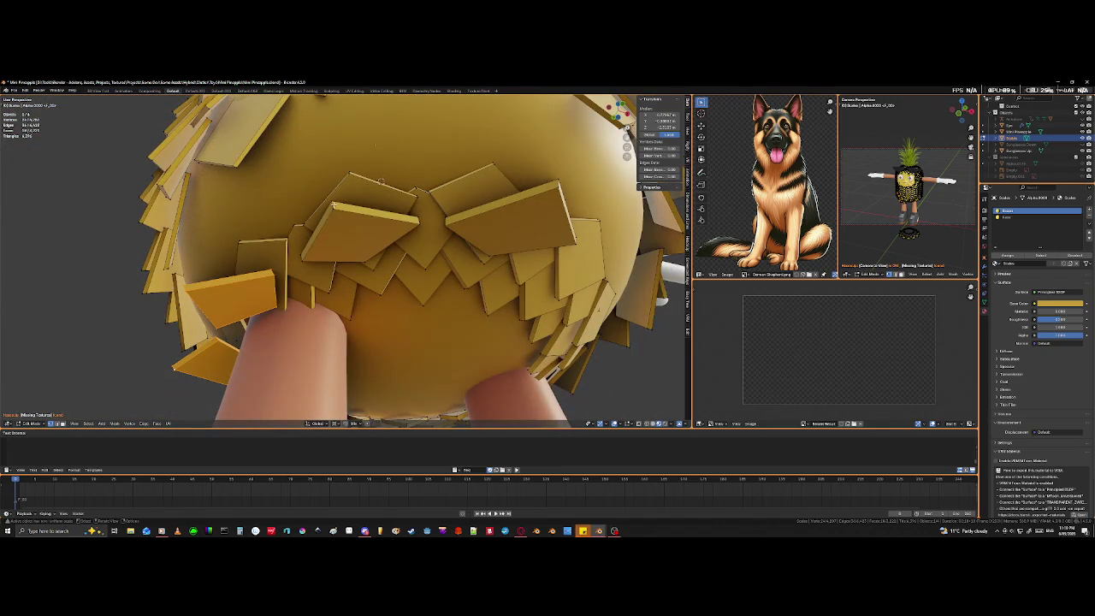
Delete the two stray scale tiles and orbit to the next patch of scales.
key(l)
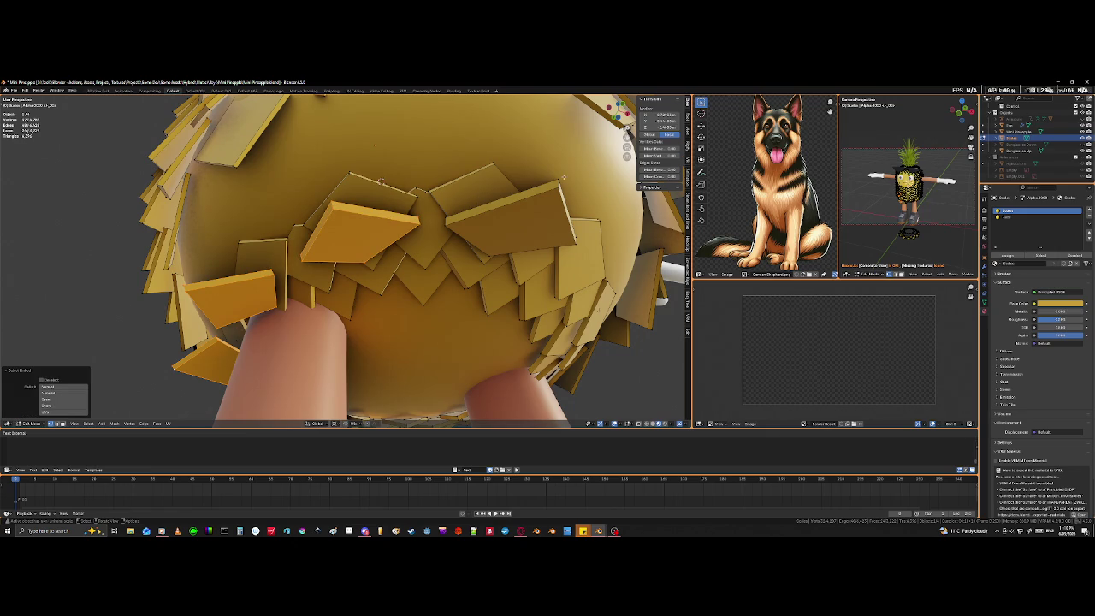
key(l)
key(x)
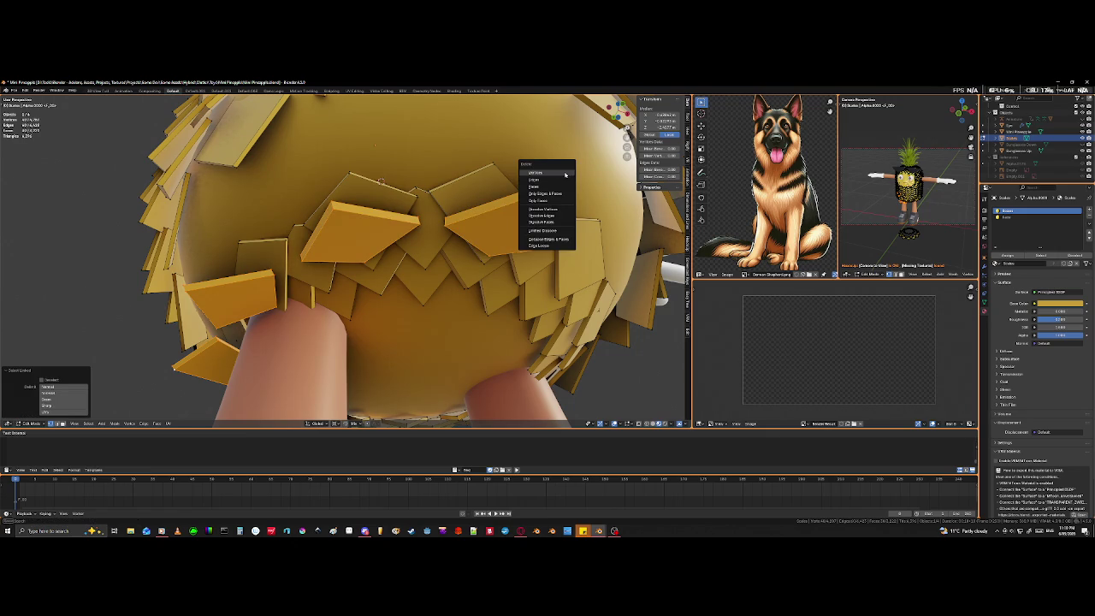
click(564, 176)
mouse_move(311, 272)
middle_down()
mouse_move(305, 265)
mouse_move(318, 254)
middle_up()
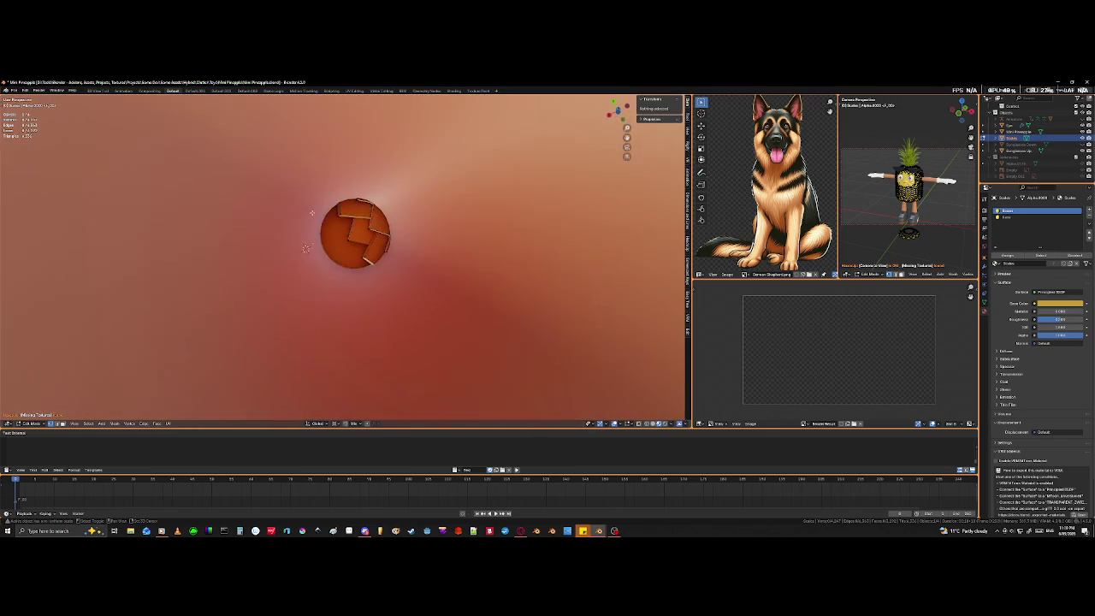
scroll(318, 254, down, 5)
mouse_move(318, 254)
middle_down()
mouse_move(426, 329)
mouse_move(407, 321)
middle_up()
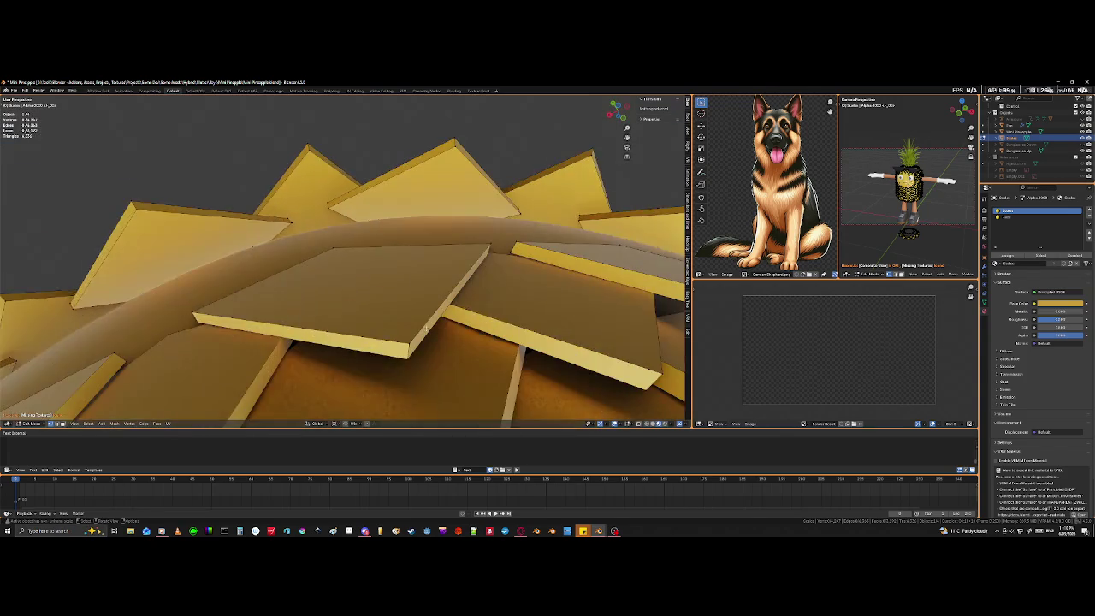
mouse_move(565, 365)
middle_down()
mouse_move(449, 346)
mouse_move(497, 341)
mouse_move(413, 311)
middle_up()
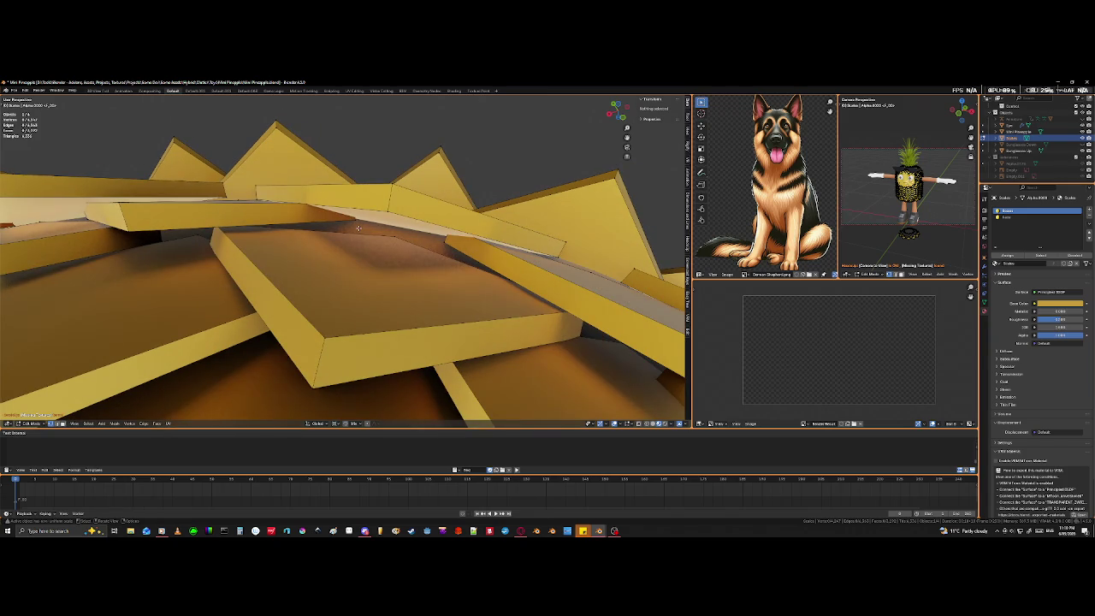
Reposition two misaligned scale edges near the top, using X-ray to reach them.
click(356, 220)
key(alt+z)
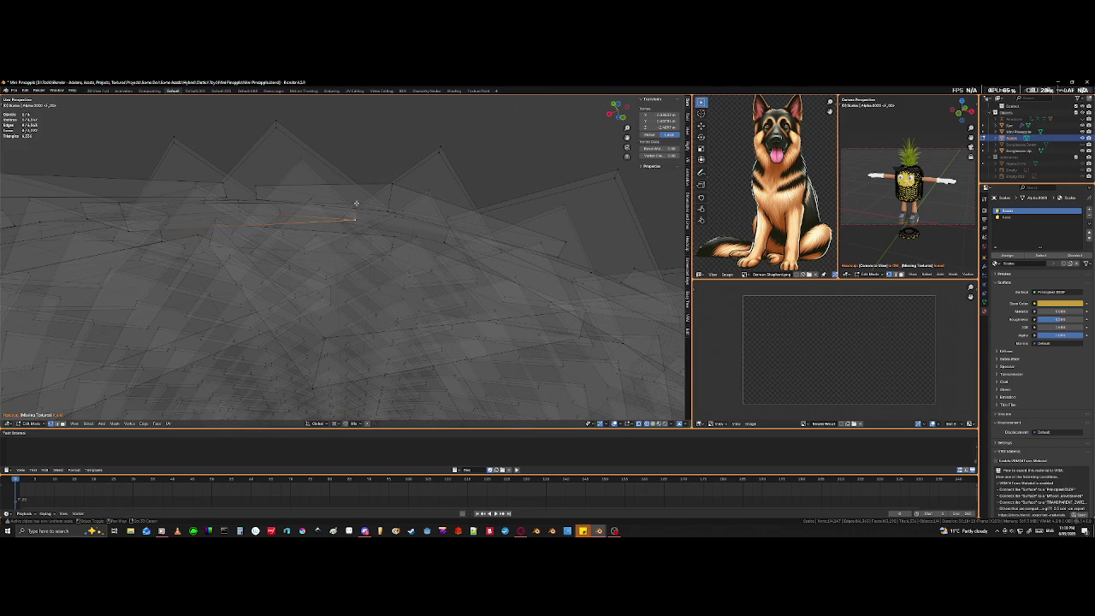
key(alt+z)
key(k)
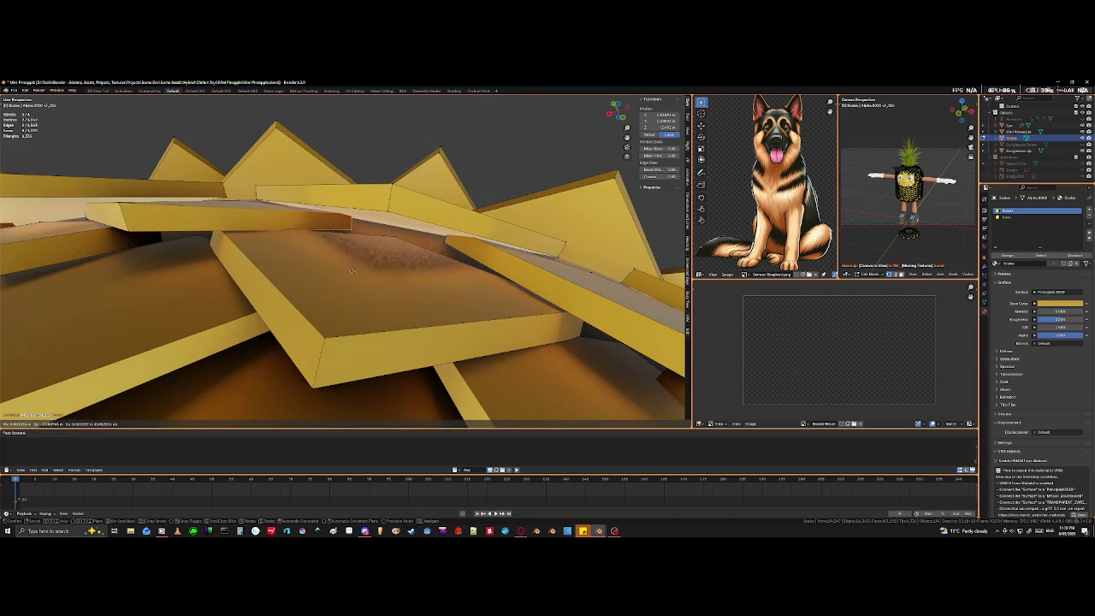
click(352, 270)
key(k)
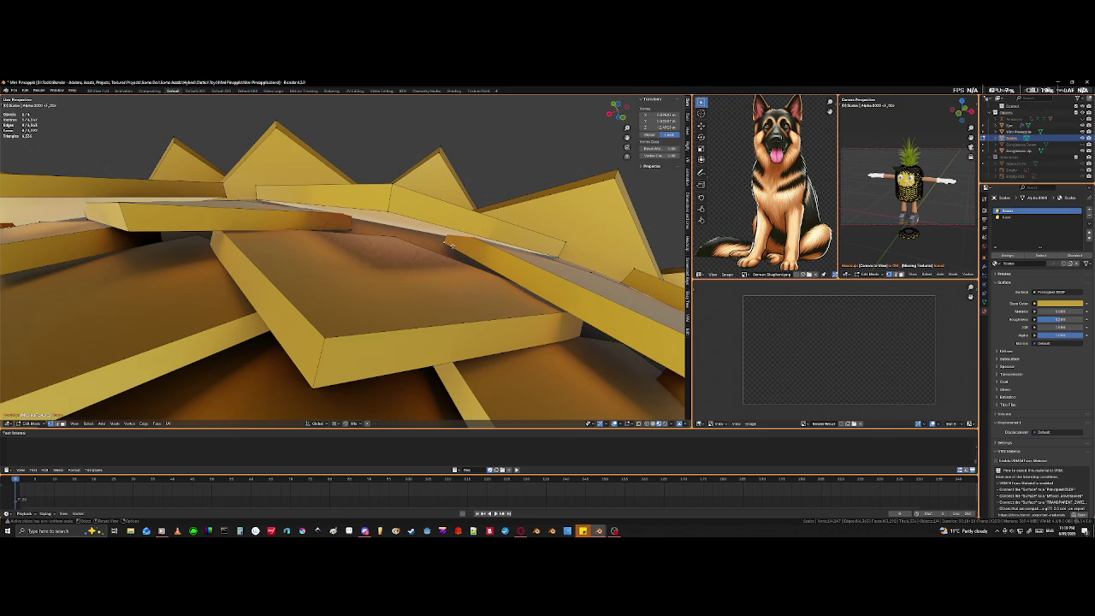
key(alt+z)
key(alt+z)
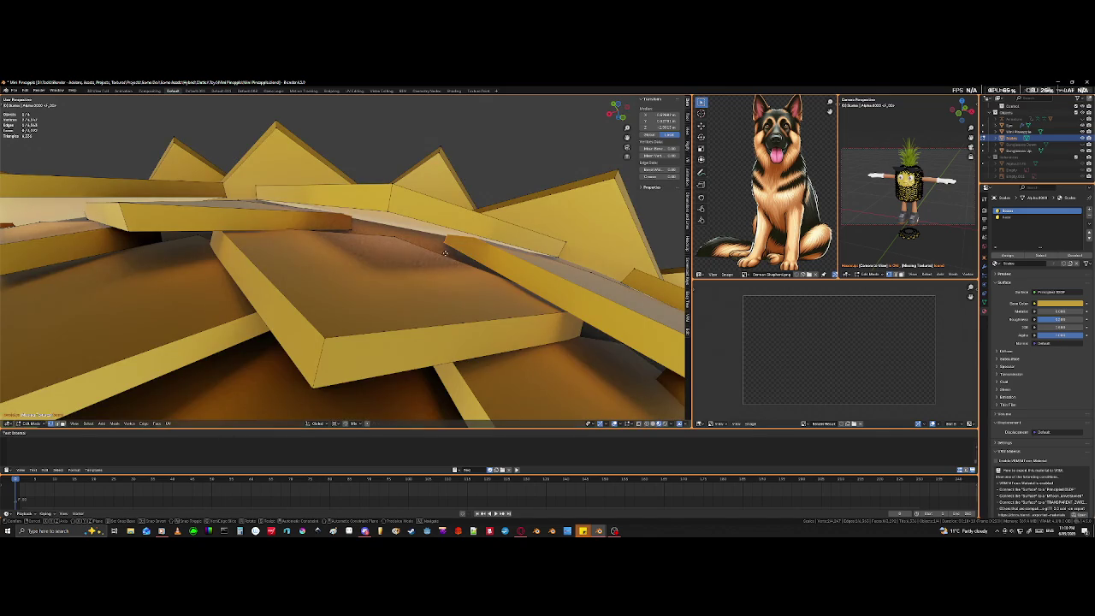
click(437, 275)
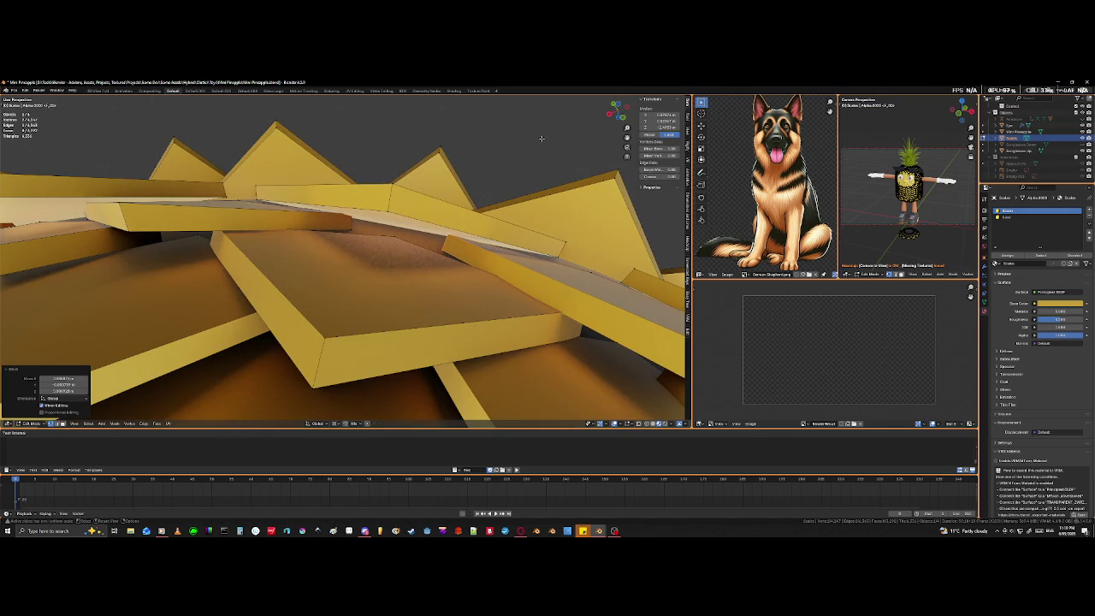
click(542, 138)
mouse_move(542, 138)
middle_down()
mouse_move(534, 271)
mouse_move(485, 274)
mouse_move(535, 297)
mouse_move(420, 330)
mouse_move(425, 315)
mouse_move(522, 247)
mouse_move(517, 278)
mouse_move(449, 161)
mouse_move(435, 195)
middle_up()
Move a misaligned scale on the dome into place and zoom in closer.
click(428, 146)
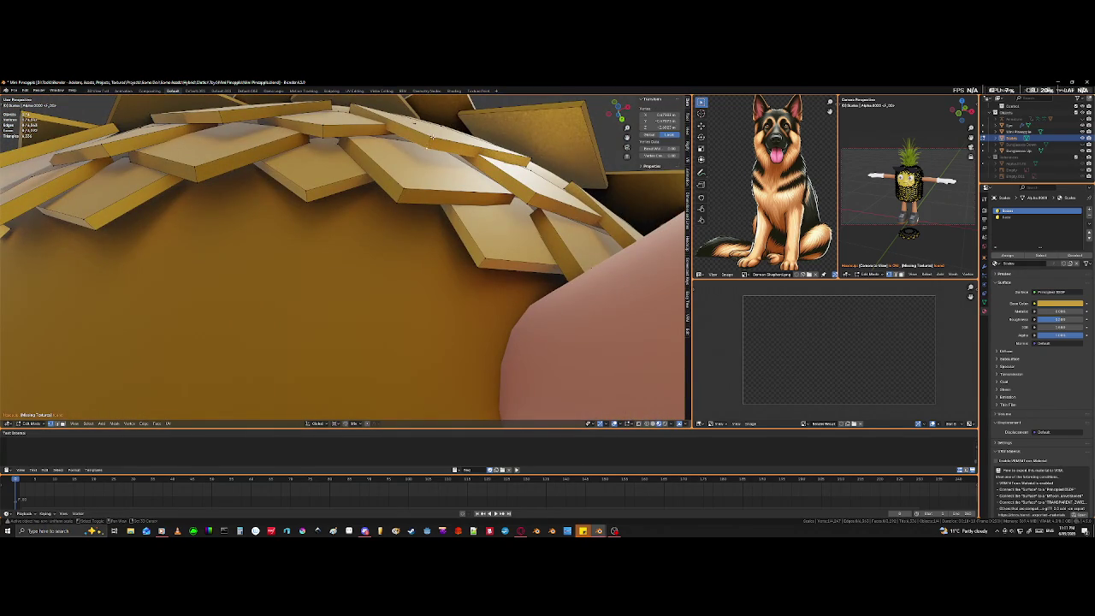
key(g)
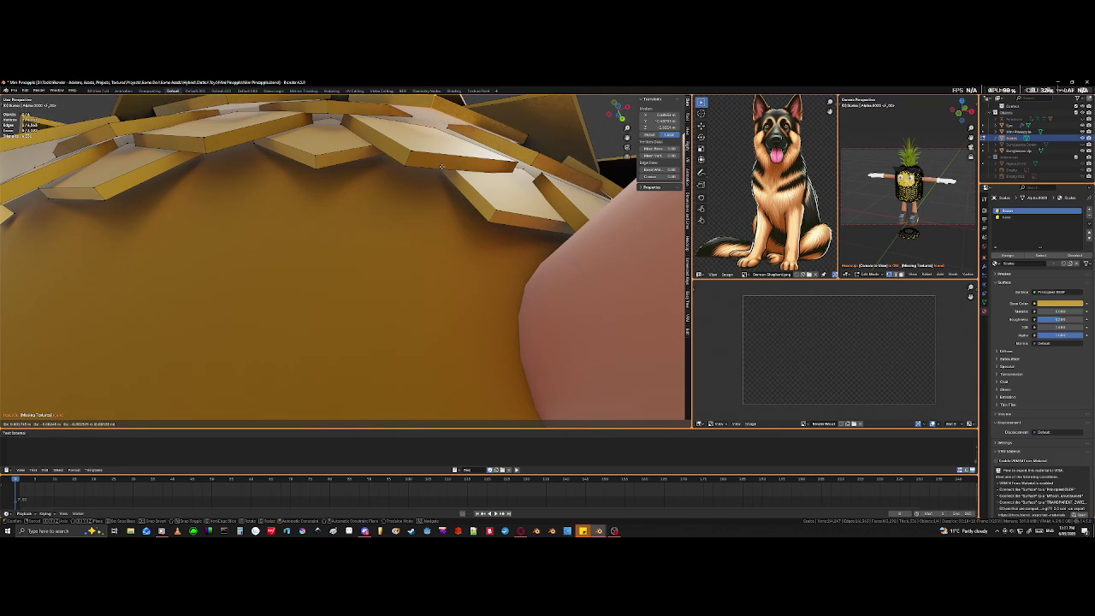
click(441, 167)
middle_drag(442, 167, 436, 202)
scroll(436, 201, up, 2)
scroll(437, 202, up, 2)
scroll(438, 201, up, 2)
scroll(438, 202, up, 2)
scroll(438, 201, up, 2)
Select a scale edge tucked underneath, checking it in X-ray from several angles.
click(477, 186)
key(shift+z)
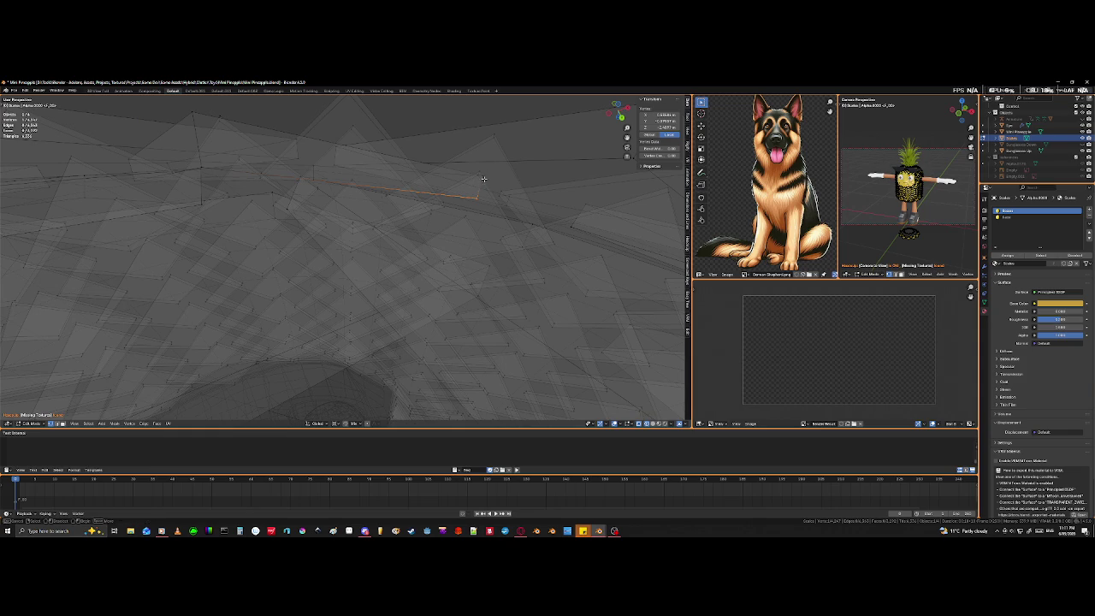
middle_drag(482, 174, 468, 205)
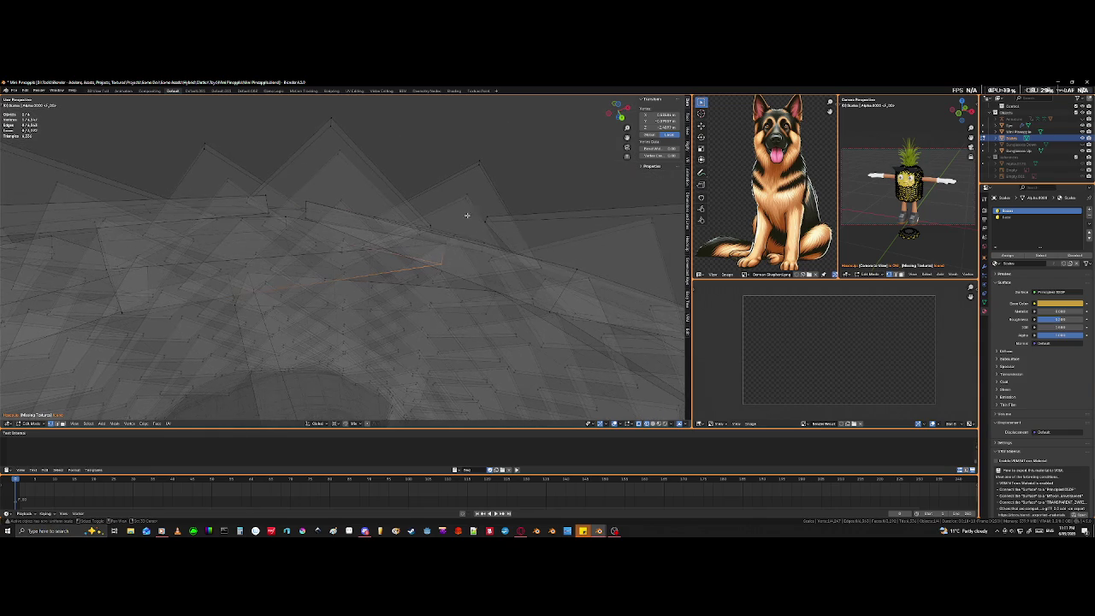
key(shift+z)
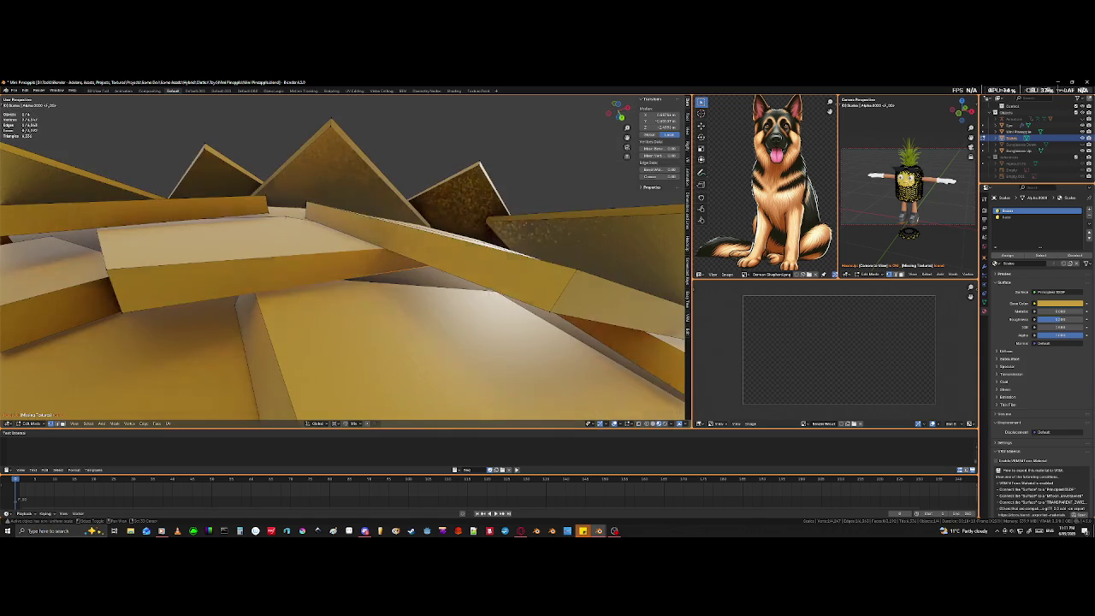
middle_drag(445, 245, 494, 276)
key(k)
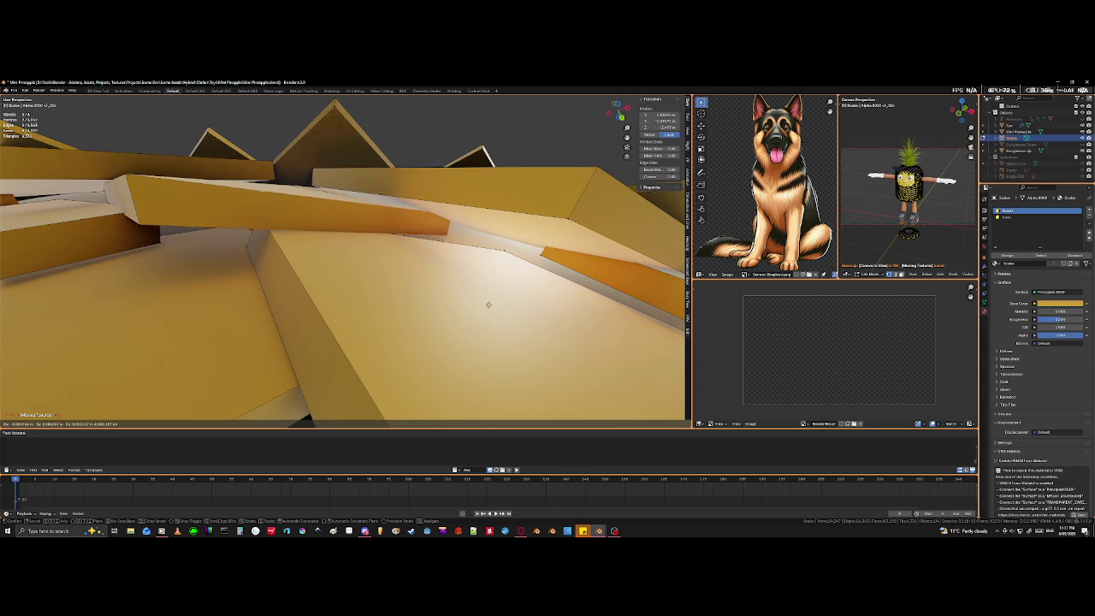
key(Escape)
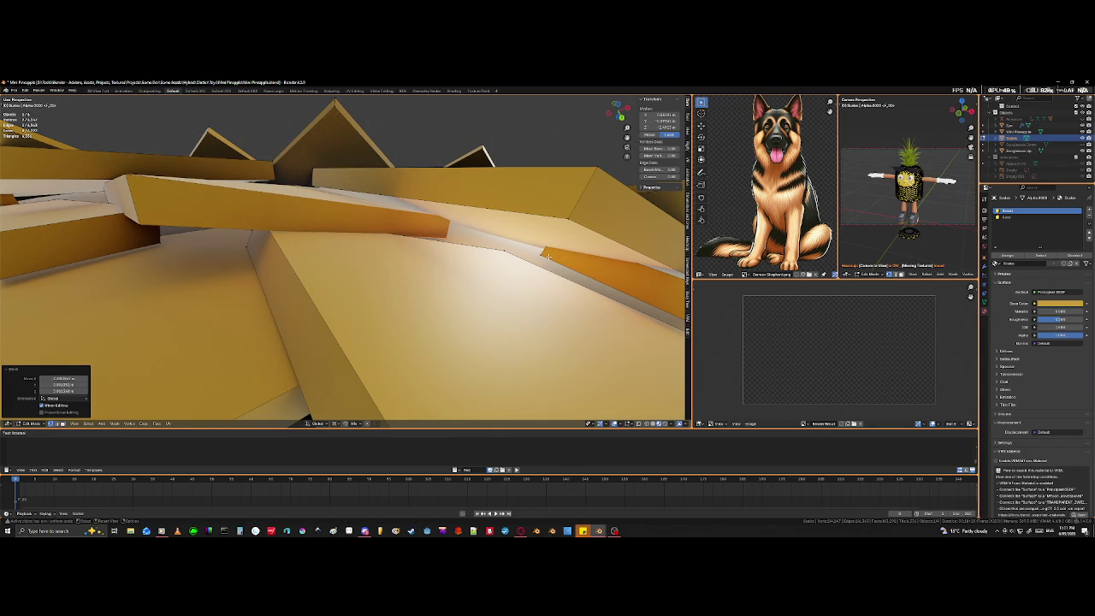
Move a neighbouring scale edge into place and view the tiled head.
click(540, 253)
key(shift+z)
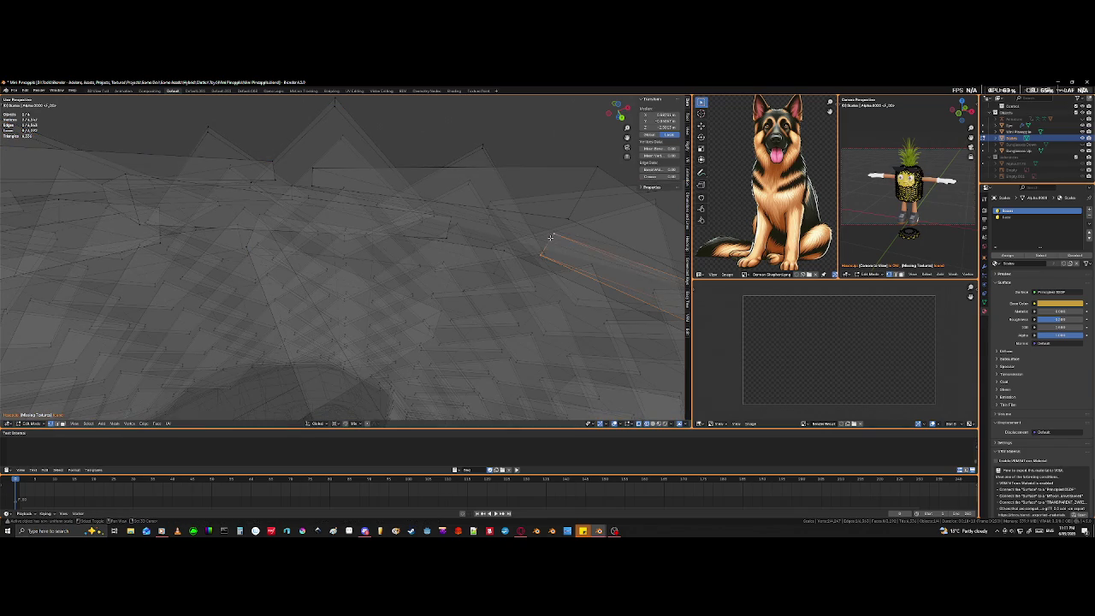
key(shift+z)
key(g)
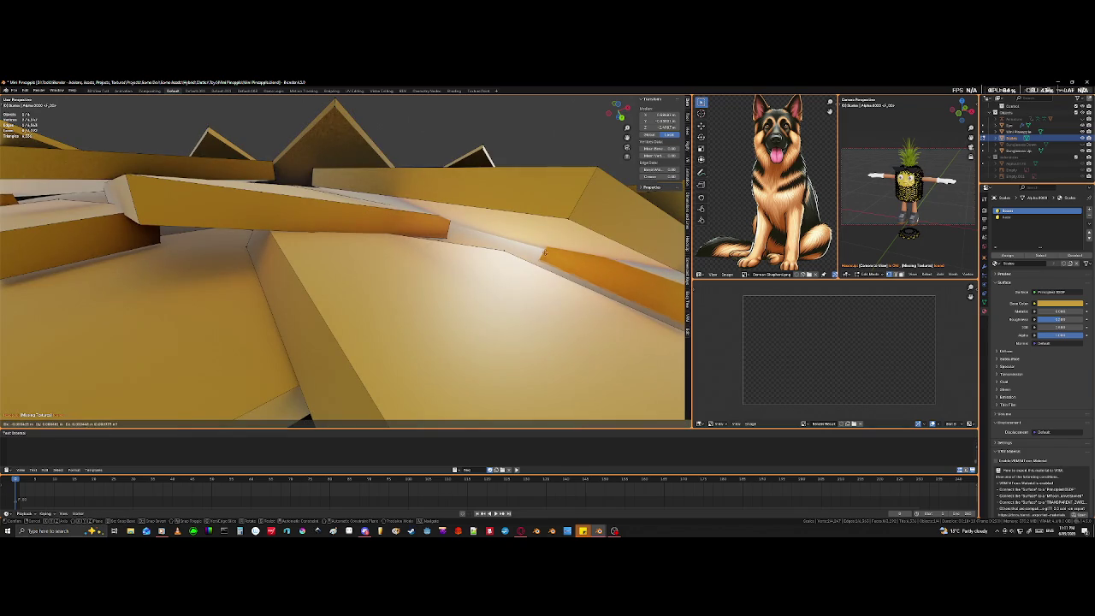
click(540, 265)
scroll(540, 266, down, 5)
mouse_move(541, 265)
middle_down()
mouse_move(580, 289)
mouse_move(533, 289)
mouse_move(567, 248)
mouse_move(572, 303)
mouse_move(523, 281)
middle_up()
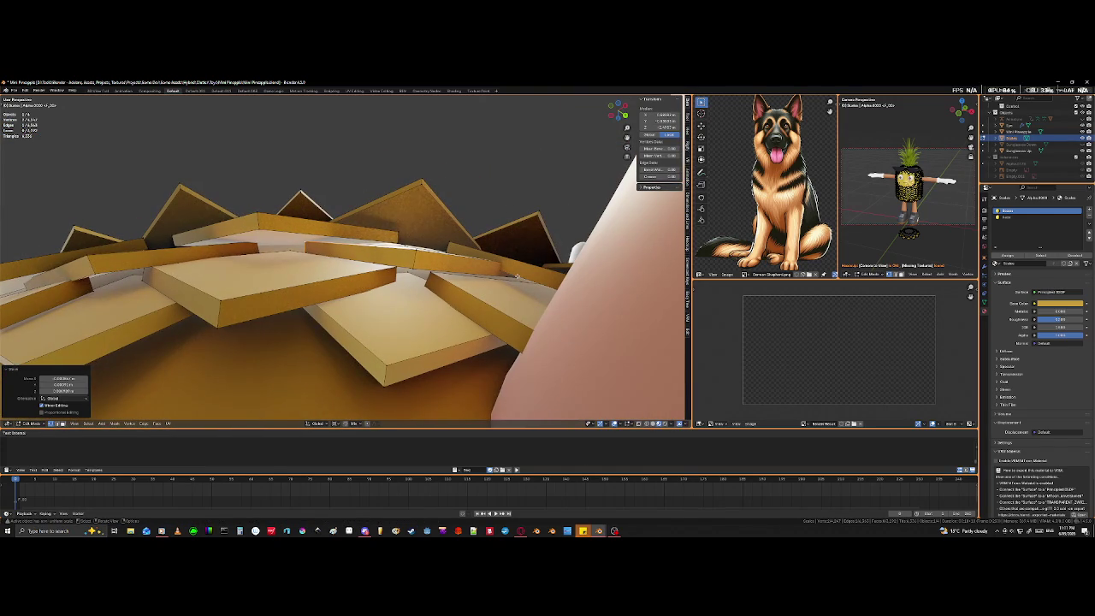
Shift another scale edge into place and orbit in close beside the leg.
key(k)
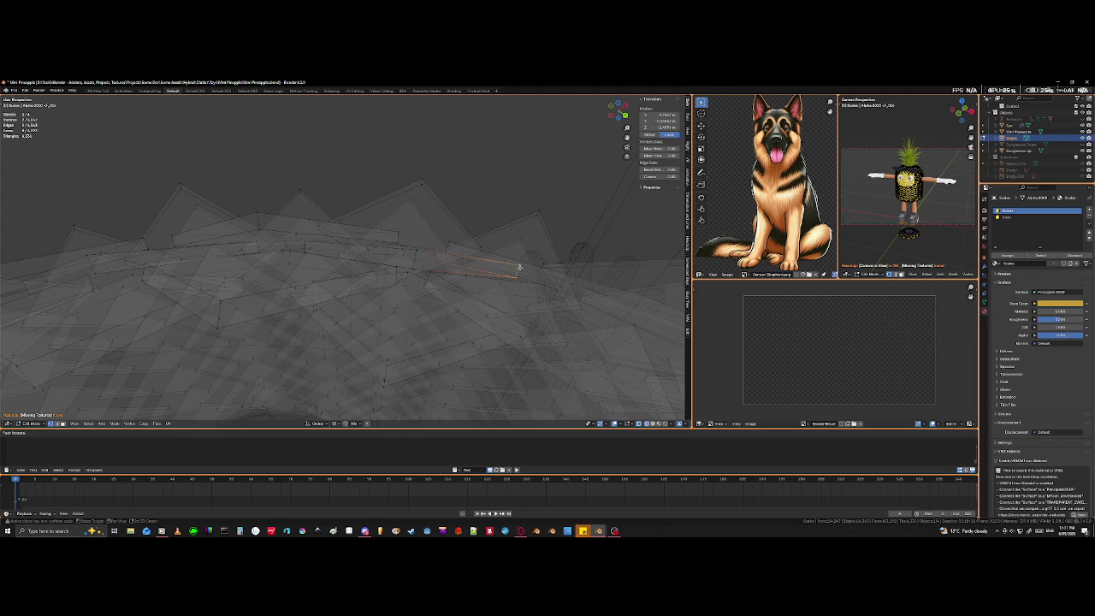
key(Escape)
key(g)
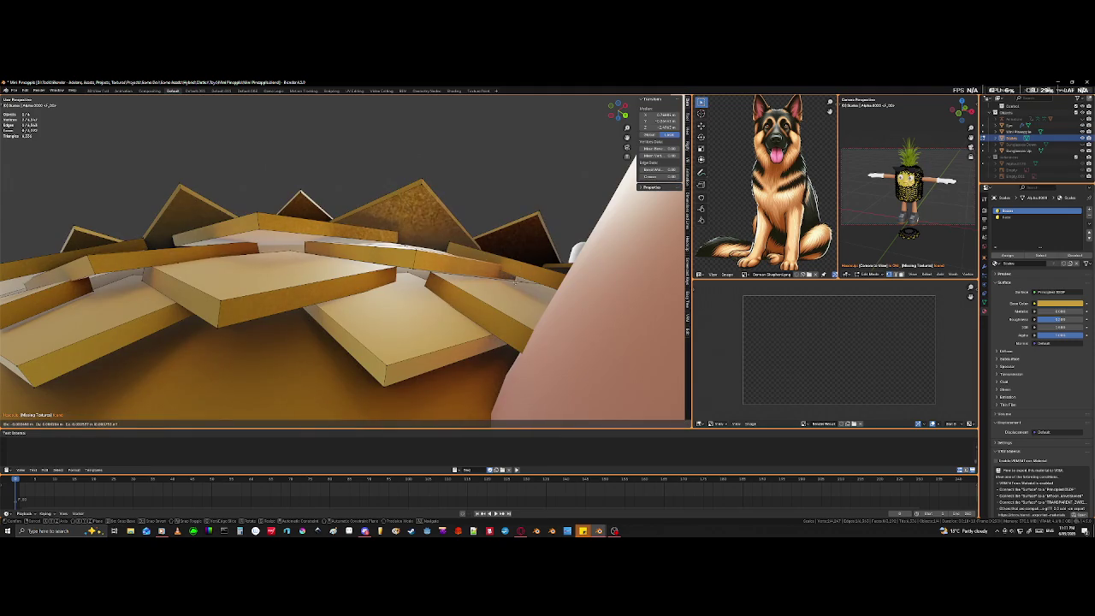
click(518, 291)
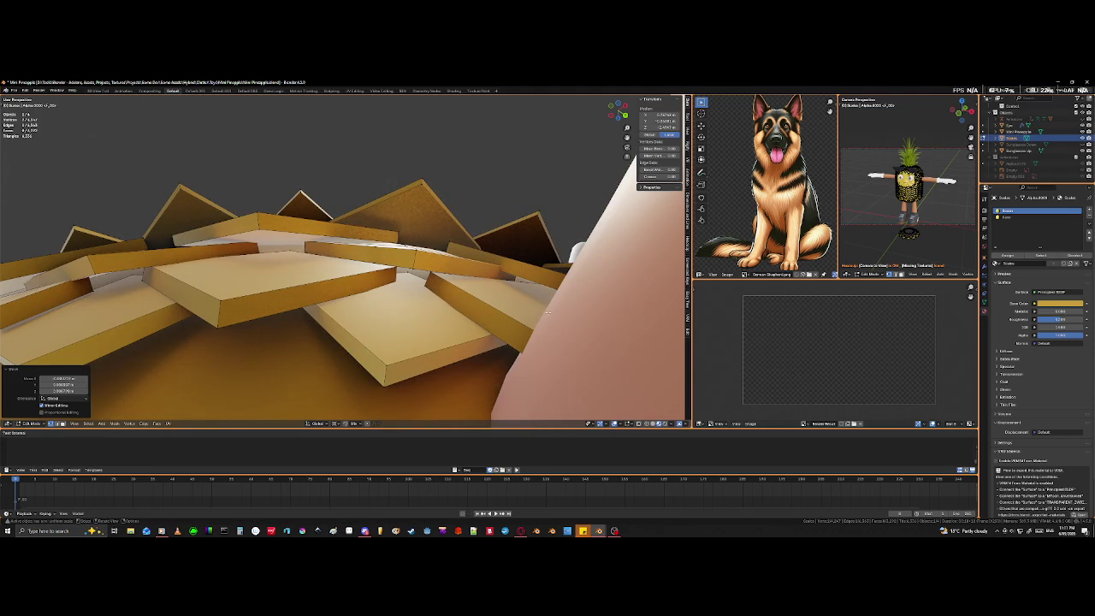
middle_drag(562, 302, 467, 279)
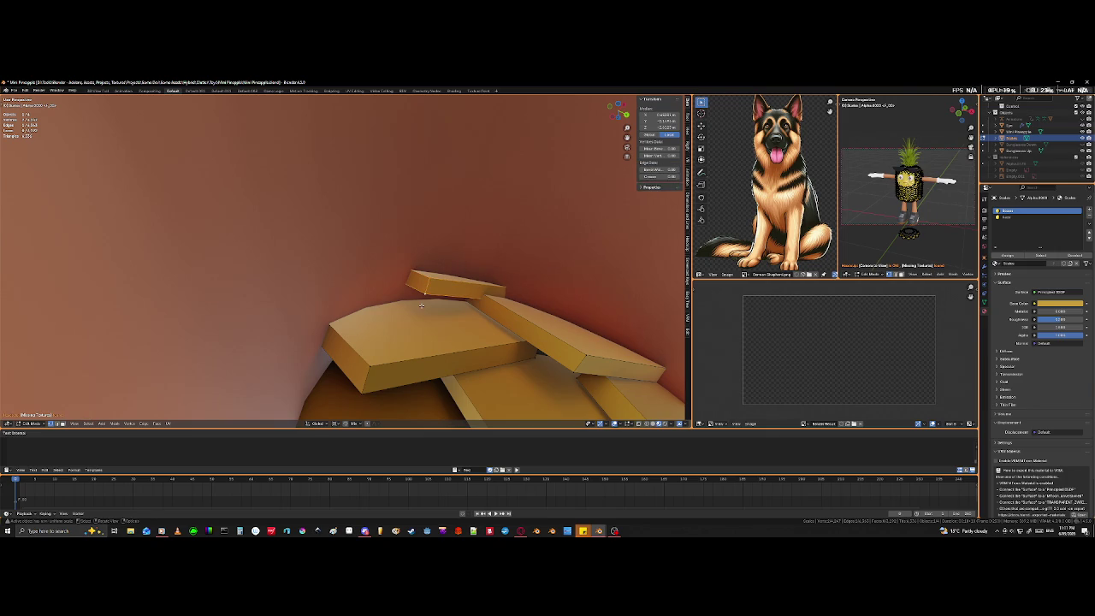
Move the selected scale beside the leg so it lies flush on the body.
key(shift+z)
key(shift+z)
middle_drag(426, 300, 479, 297)
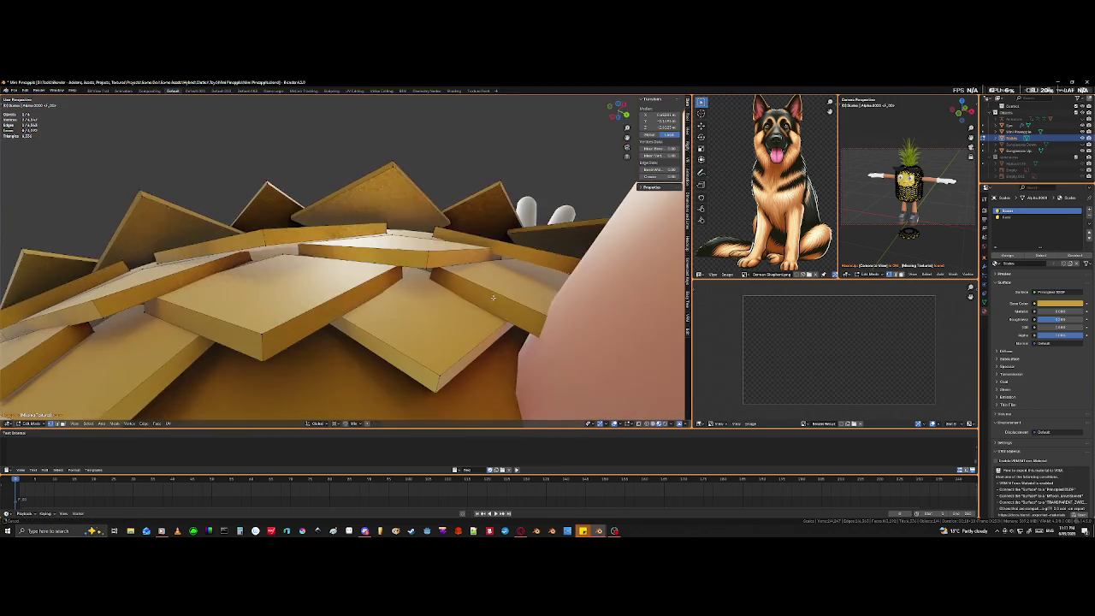
key(g)
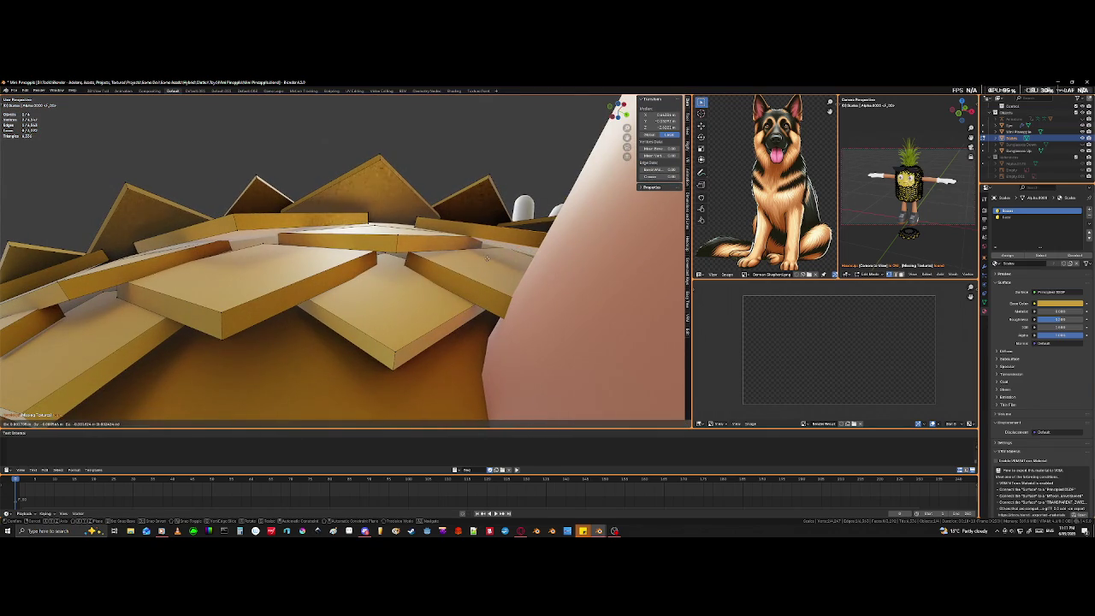
click(484, 267)
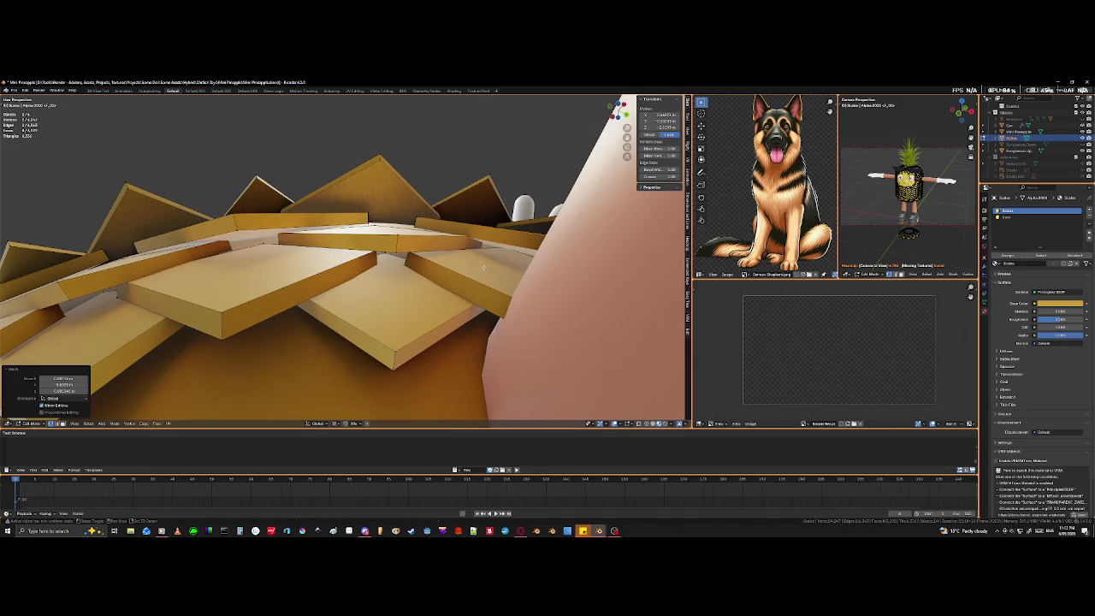
middle_drag(484, 268, 429, 240)
Select another misplaced scale edge in X-ray and orbit around to inspect the gaps.
key(alt+a)
key(shift+z)
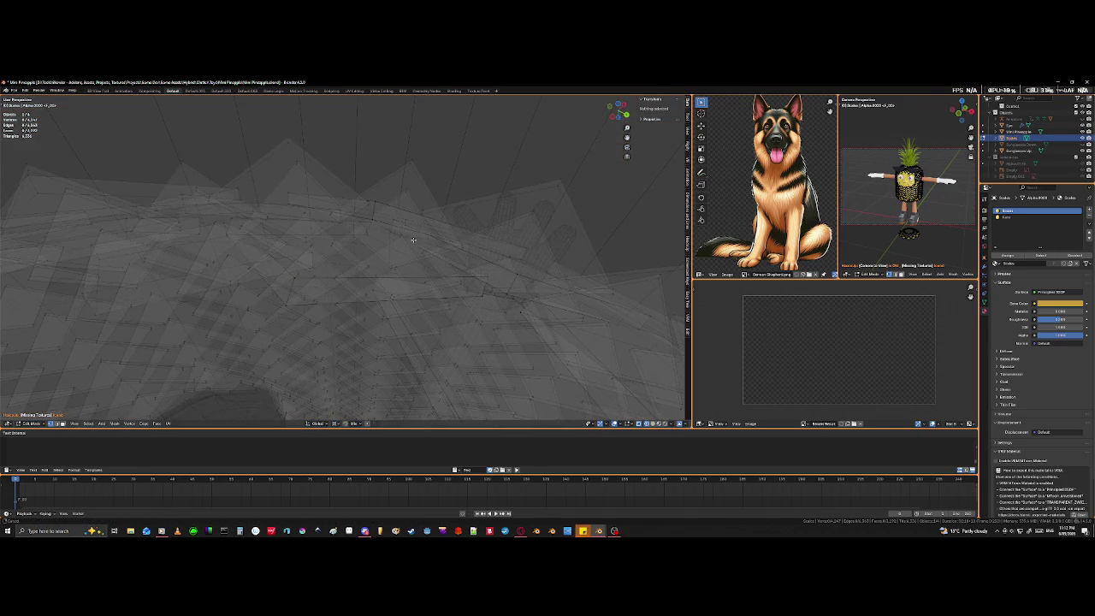
middle_drag(396, 231, 395, 227)
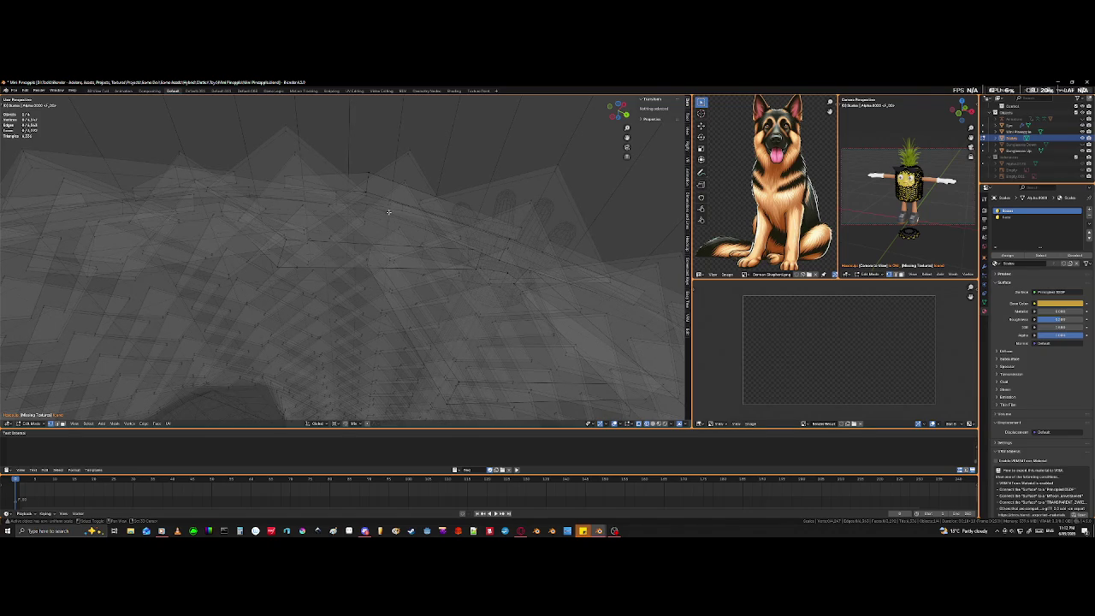
click(388, 211)
key(shift+z)
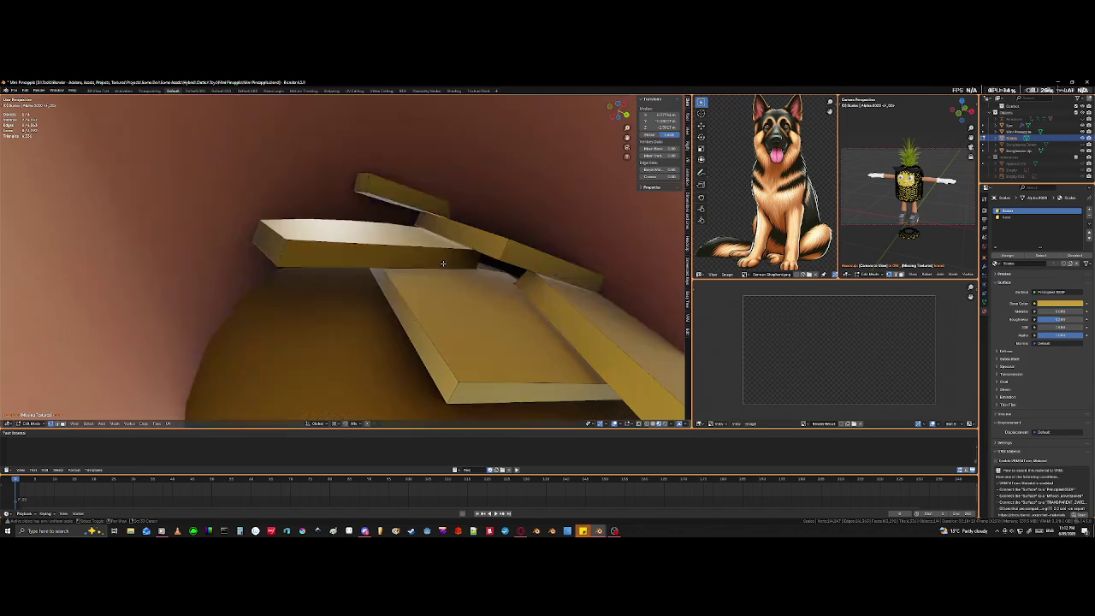
mouse_move(445, 260)
middle_down()
mouse_move(482, 274)
mouse_move(489, 256)
mouse_move(414, 301)
mouse_move(539, 310)
mouse_move(457, 320)
mouse_move(411, 297)
middle_up()
key(shift+z)
key(shift+z)
mouse_move(394, 289)
middle_down()
mouse_move(244, 357)
mouse_move(149, 379)
mouse_move(104, 358)
middle_up()
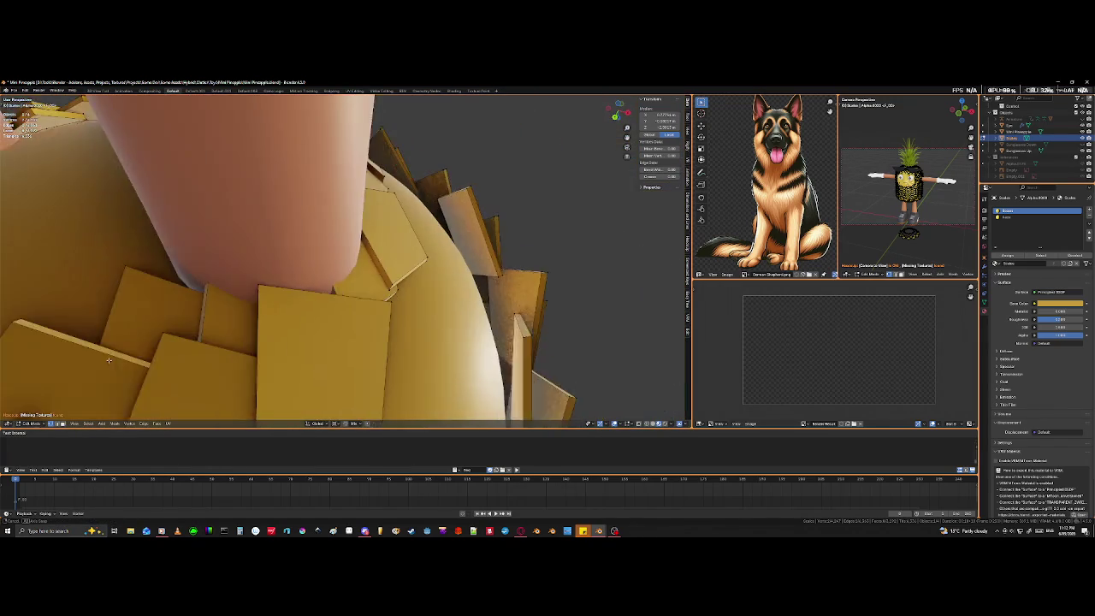
Orbit under the body in X-ray to locate the stray scale and begin moving it.
key(shift+z)
mouse_move(247, 373)
middle_down()
mouse_move(130, 371)
mouse_move(37, 99)
mouse_move(45, 430)
middle_up()
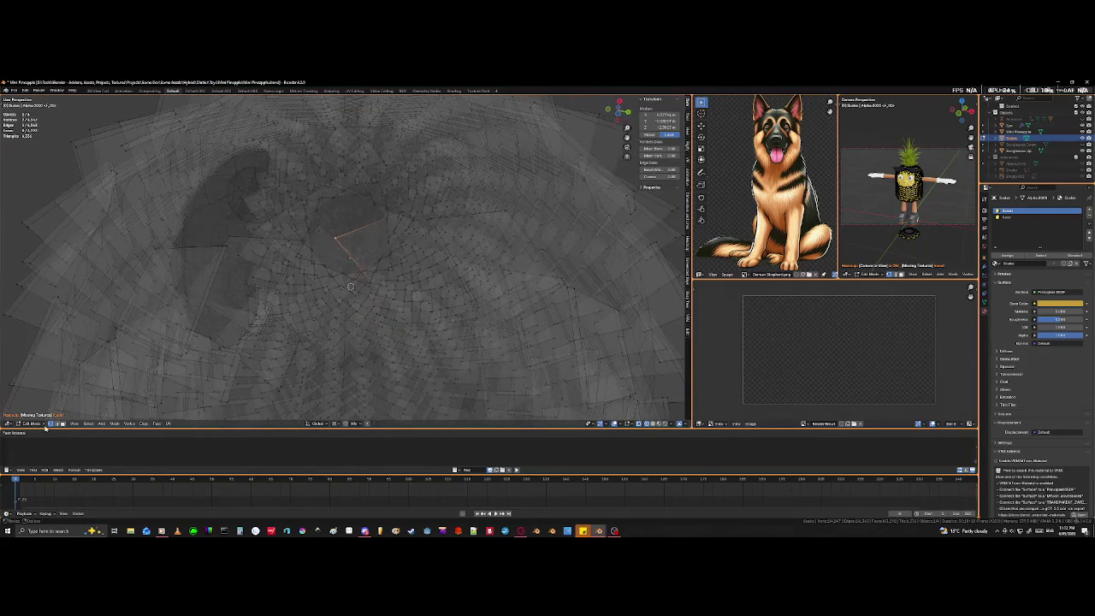
middle_drag(351, 286, 358, 355)
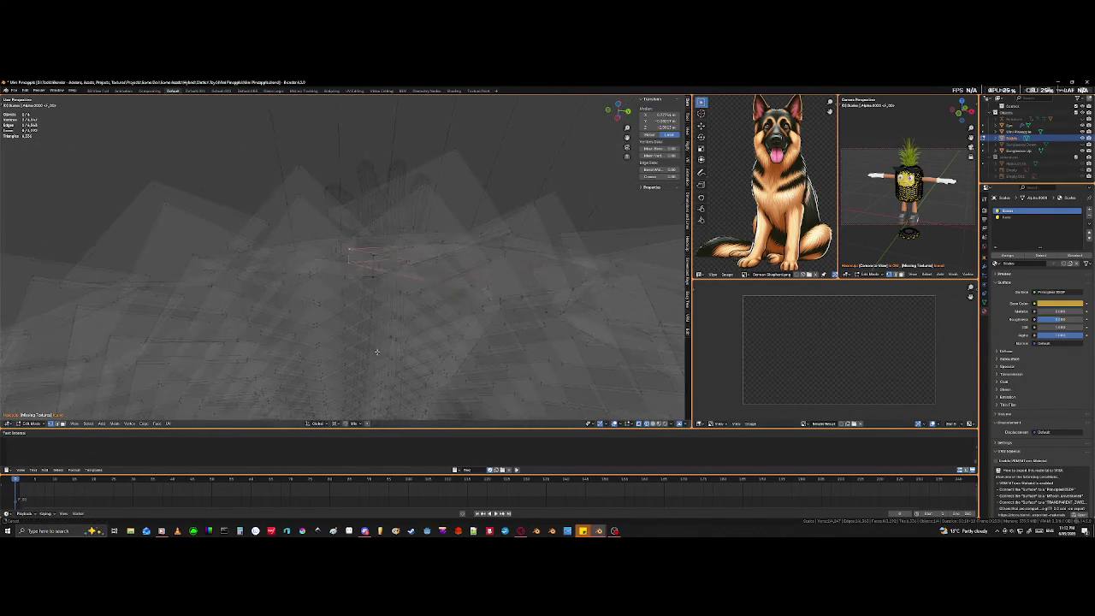
mouse_move(357, 353)
middle_down()
mouse_move(385, 355)
mouse_move(344, 314)
mouse_move(380, 359)
mouse_move(436, 367)
mouse_move(379, 346)
mouse_move(287, 351)
middle_up()
key(shift+z)
key(g)
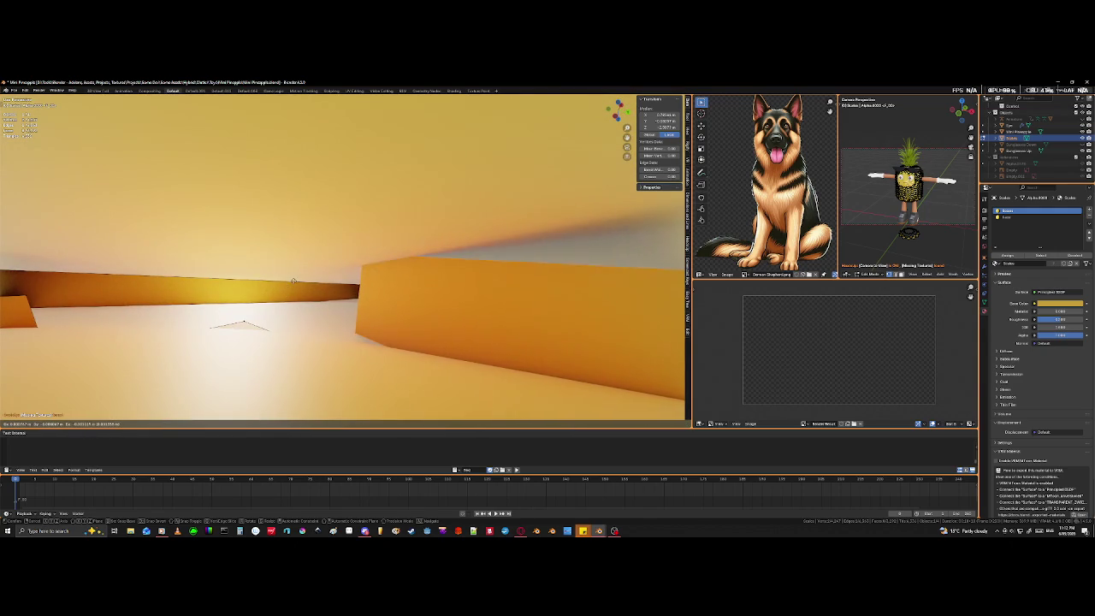
Place the scale's first corner, then move another vertex of the plate into position.
click(291, 291)
key(KP_Decimal)
middle_drag(289, 304, 285, 294)
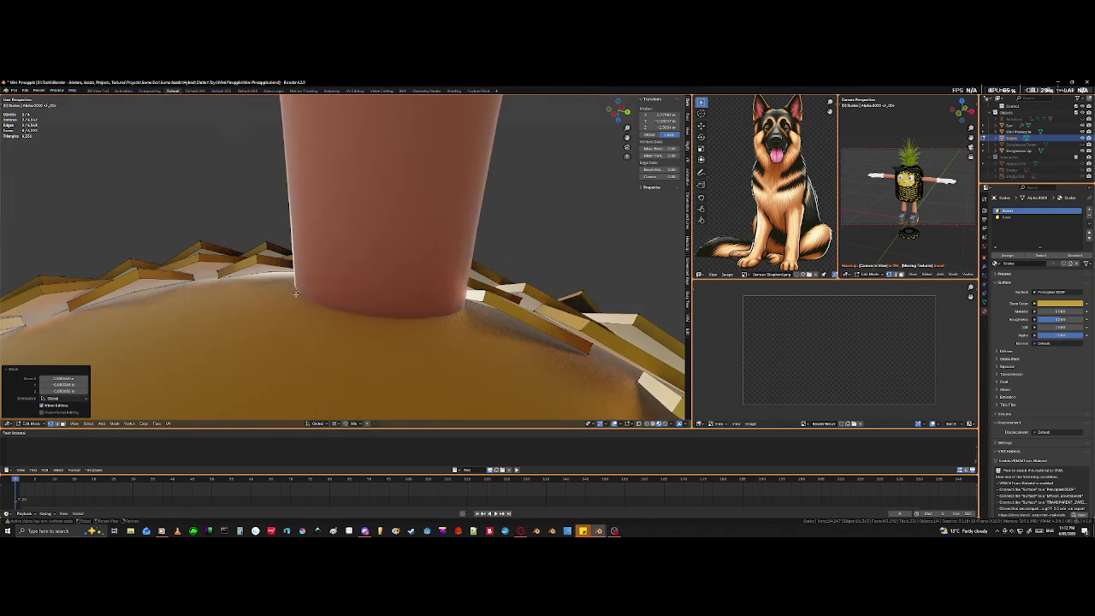
mouse_move(393, 315)
middle_down()
mouse_move(415, 347)
mouse_move(457, 353)
mouse_move(462, 332)
middle_up()
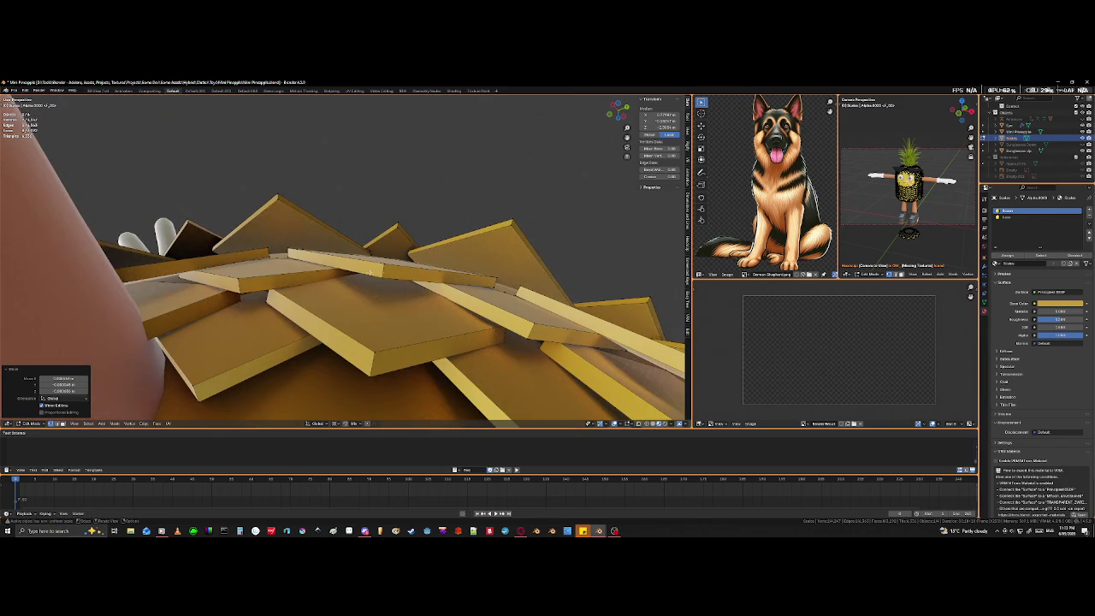
click(385, 259)
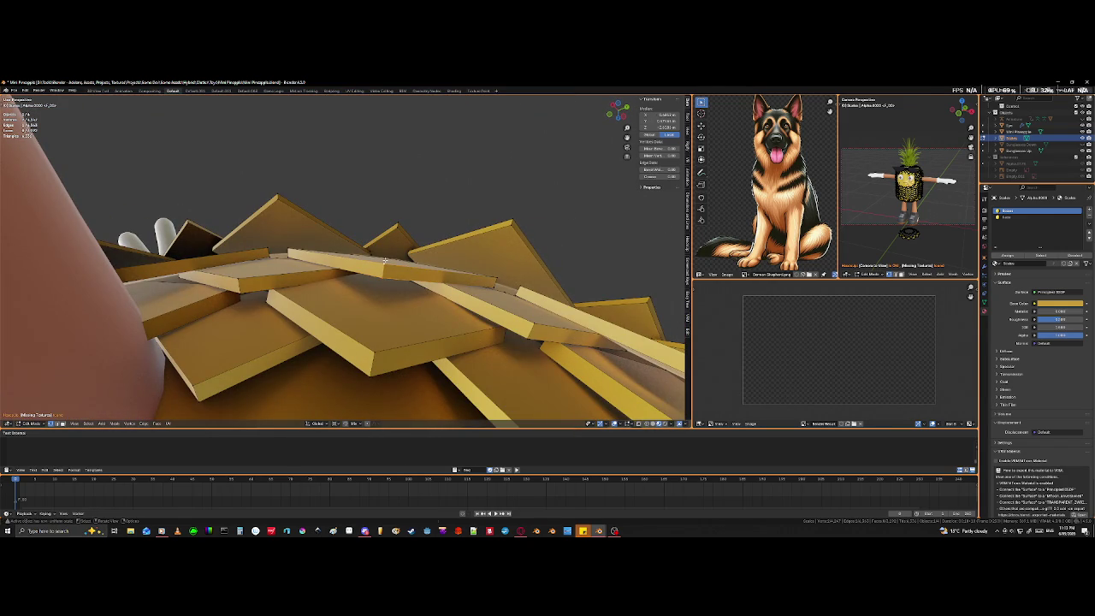
key(g)
click(393, 274)
middle_drag(393, 275, 394, 285)
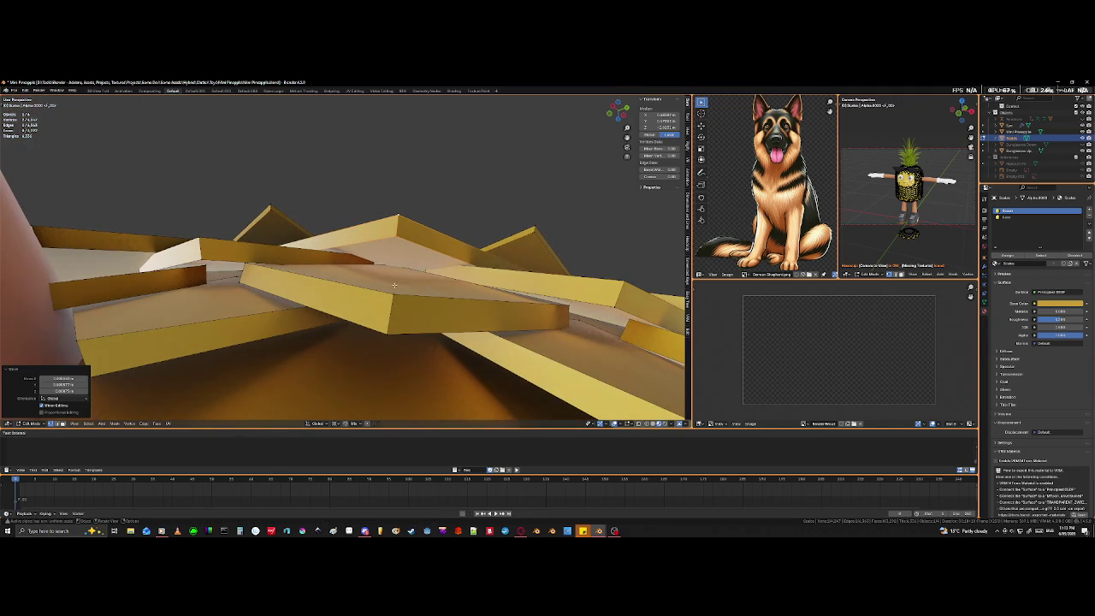
Select the plate's edge and another vertex in X-ray and move them flat against the body.
key(shift+z)
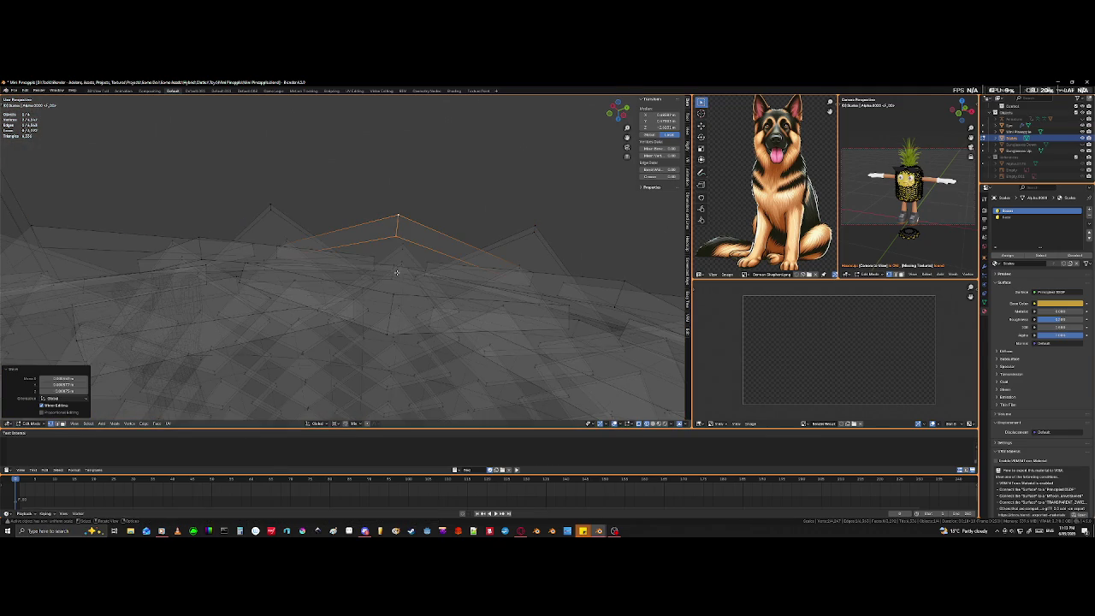
key(alt+a)
click(398, 269)
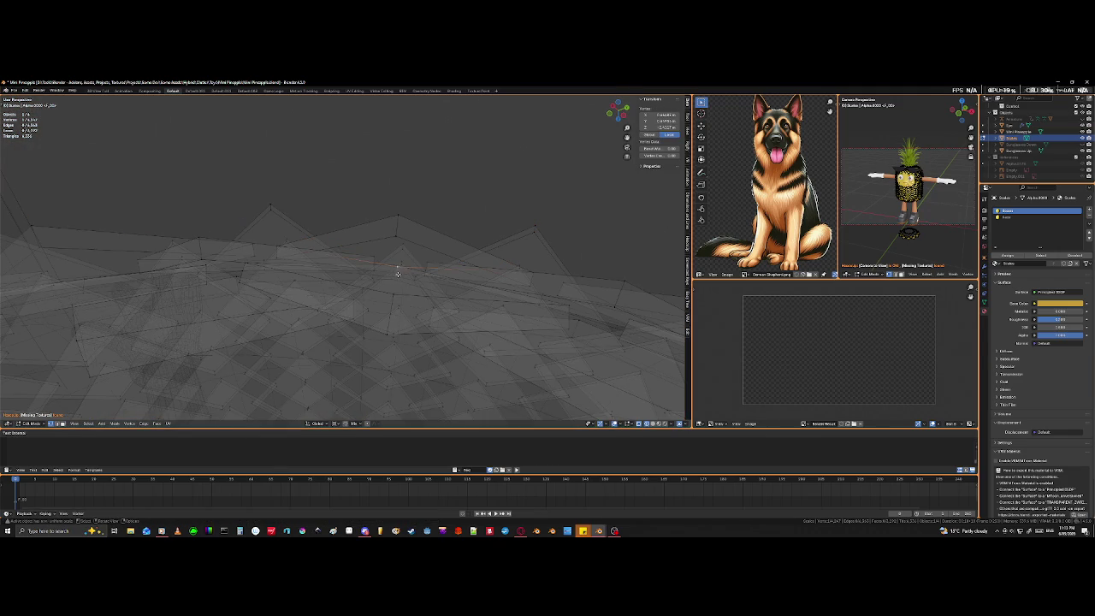
middle_drag(397, 272, 393, 272)
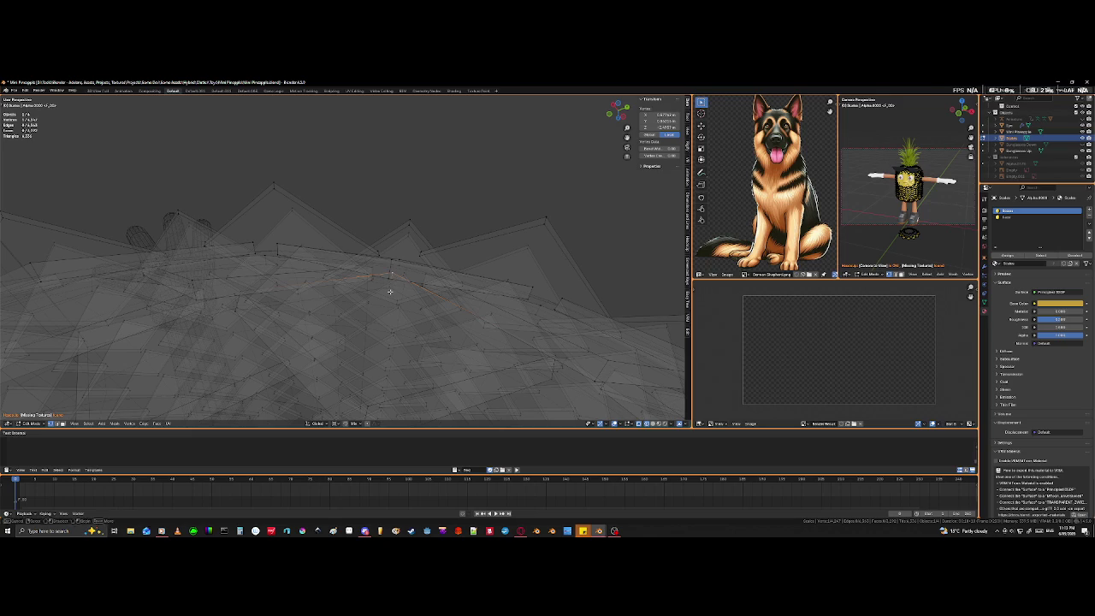
shift+click(413, 300)
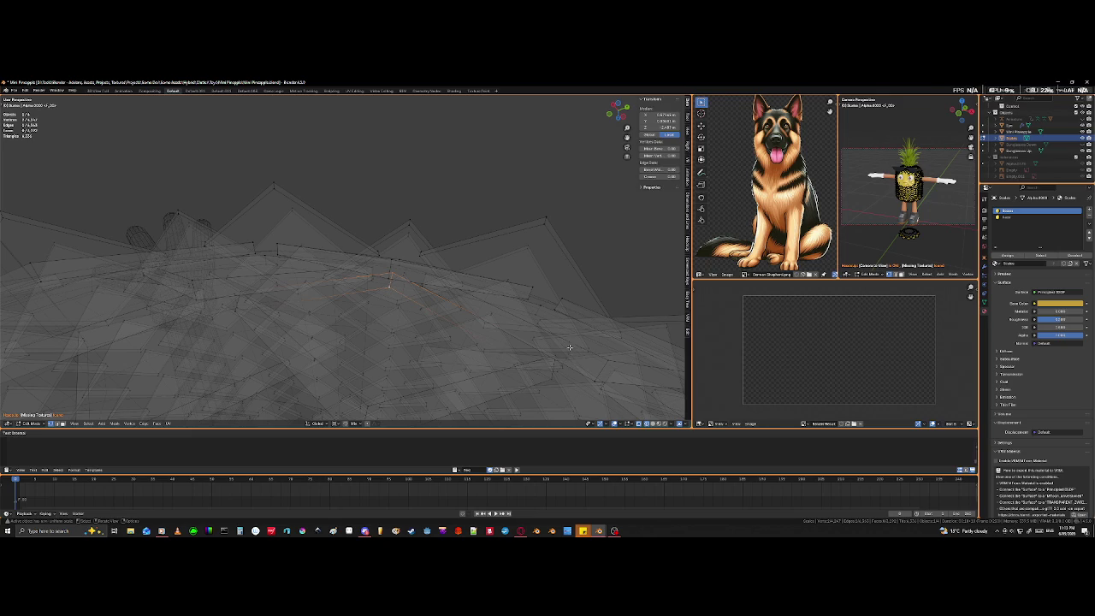
middle_drag(567, 351, 574, 325)
key(alt+z)
key(g)
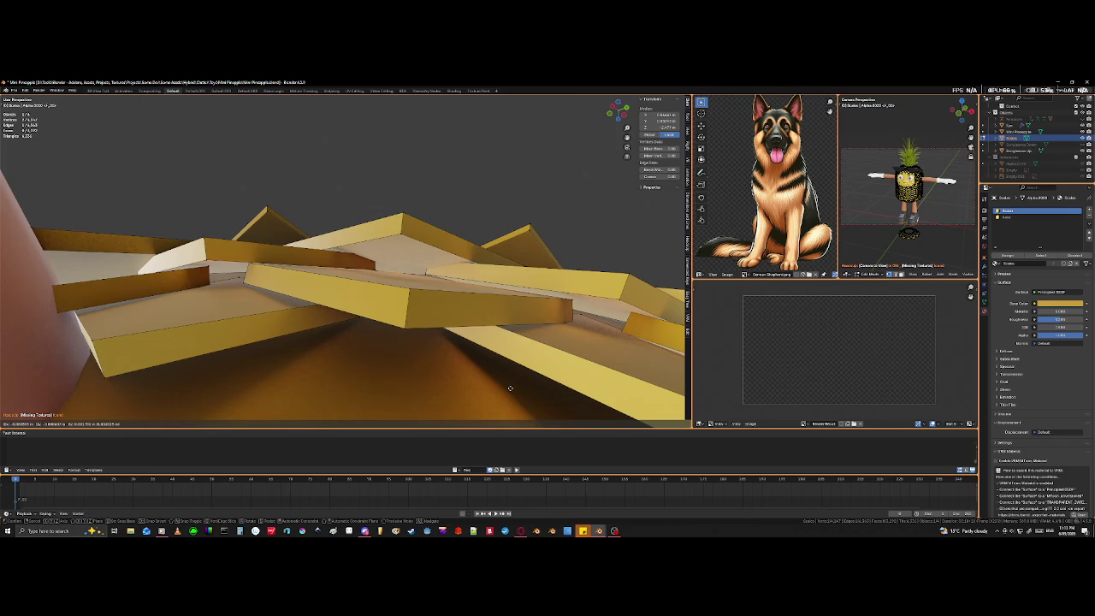
click(510, 389)
mouse_move(518, 386)
middle_down()
mouse_move(363, 320)
mouse_move(430, 343)
mouse_move(422, 350)
mouse_move(362, 206)
mouse_move(377, 277)
middle_up()
Return to Object Mode and save the Mini Pineapple file.
scroll(377, 277, down, 3)
scroll(377, 278, down, 4)
scroll(377, 277, down, 3)
scroll(443, 240, down, 3)
scroll(336, 221, up, 3)
middle_drag(337, 220, 413, 359)
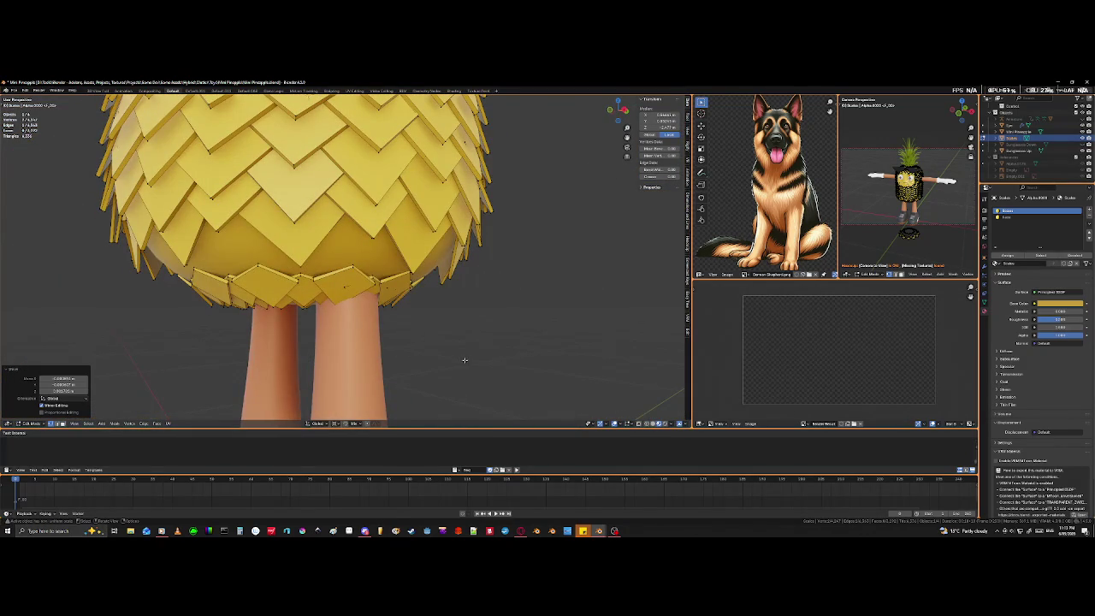
key(Tab)
mouse_move(305, 362)
middle_down()
mouse_move(265, 376)
mouse_move(405, 362)
mouse_move(397, 379)
middle_up()
key(ctrl+s)
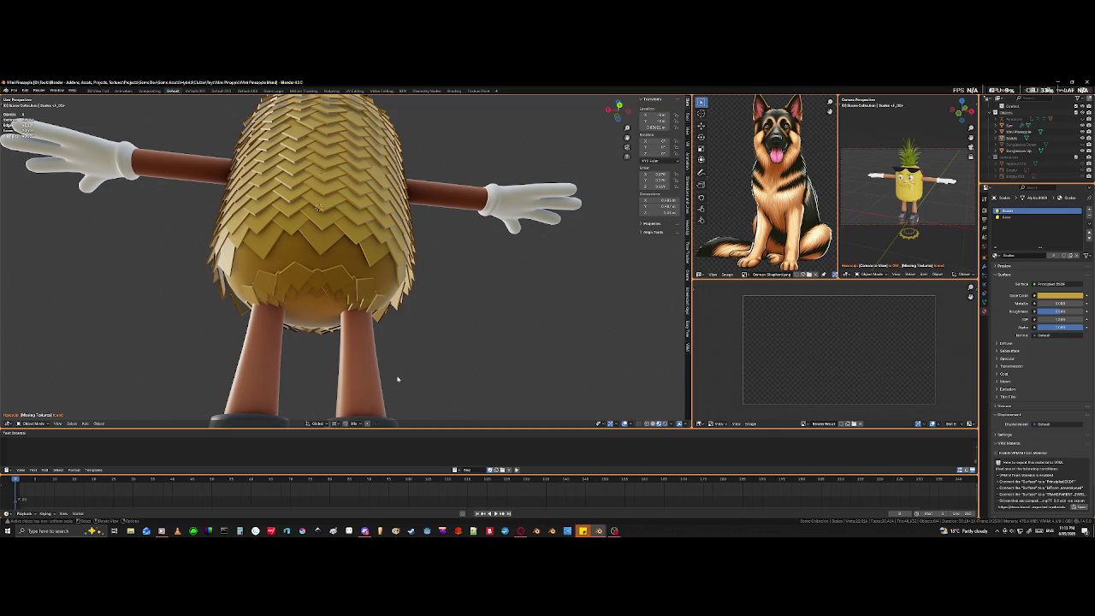
Orbit around the character to check scale coverage, then select the Scales object.
middle_drag(322, 285, 429, 279)
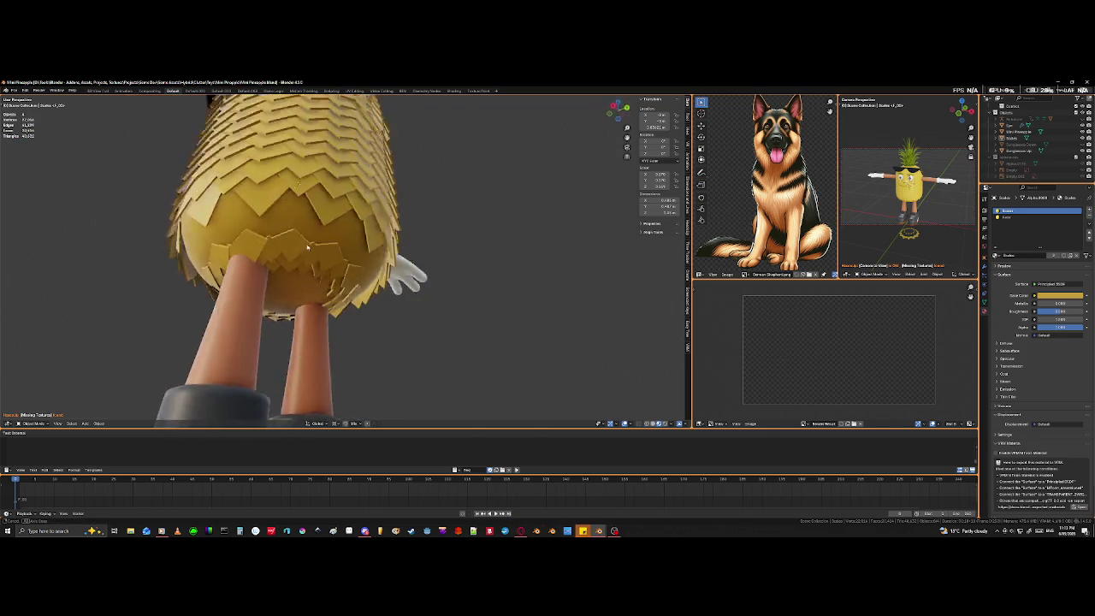
scroll(429, 278, down, 5)
scroll(440, 253, up, 2)
scroll(440, 253, up, 2)
scroll(409, 255, up, 2)
scroll(411, 254, up, 2)
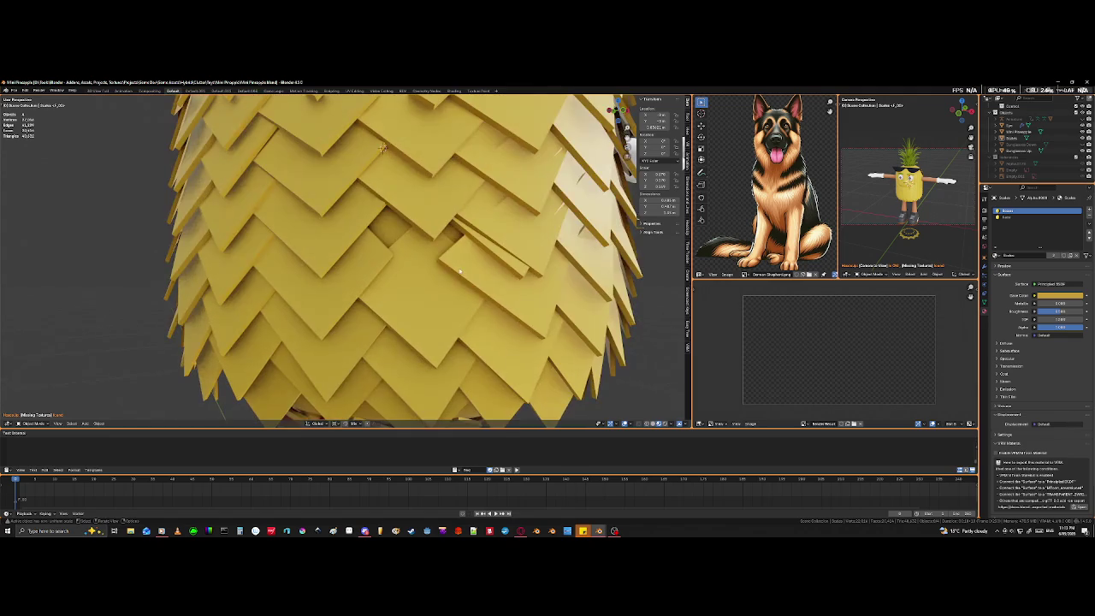
scroll(402, 266, up, 1)
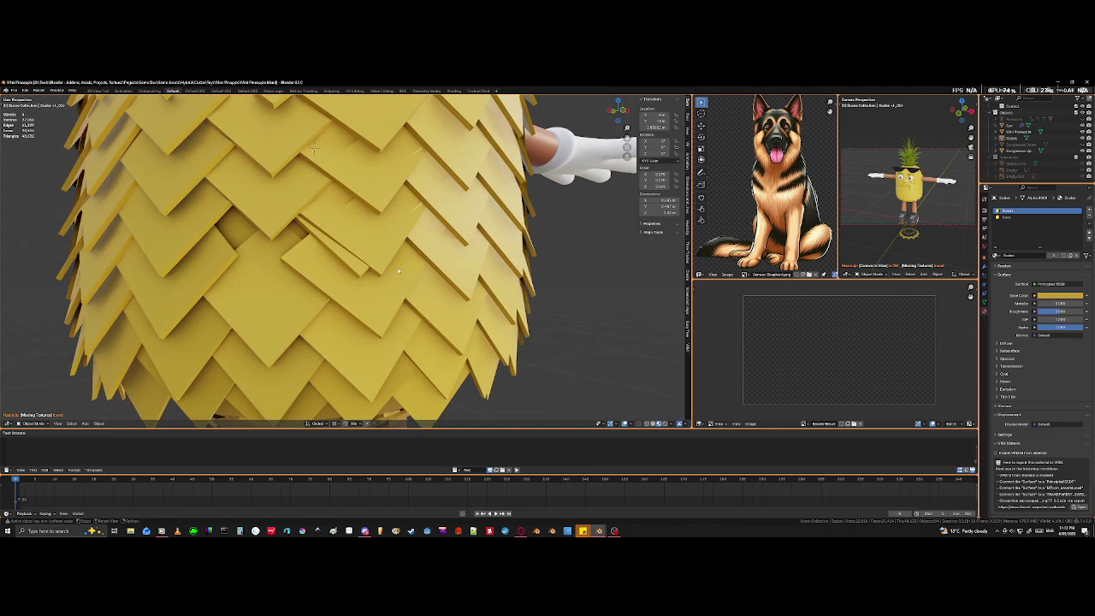
click(360, 272)
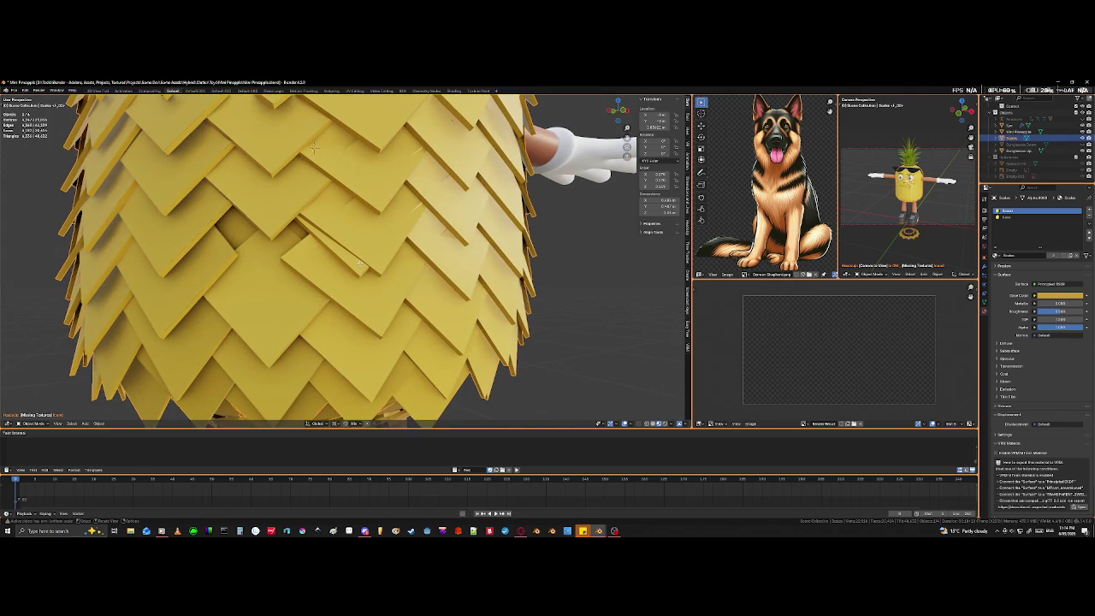
In Edit Mode, select the crooked scale and rotate it around Z.
key(Tab)
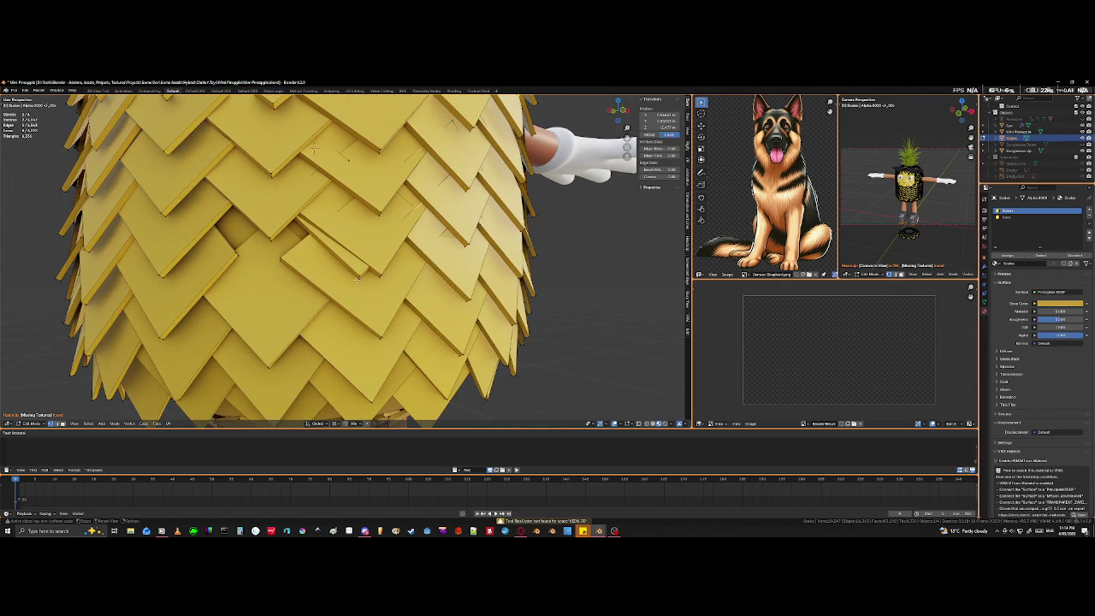
key(l)
key(r)
key(z)
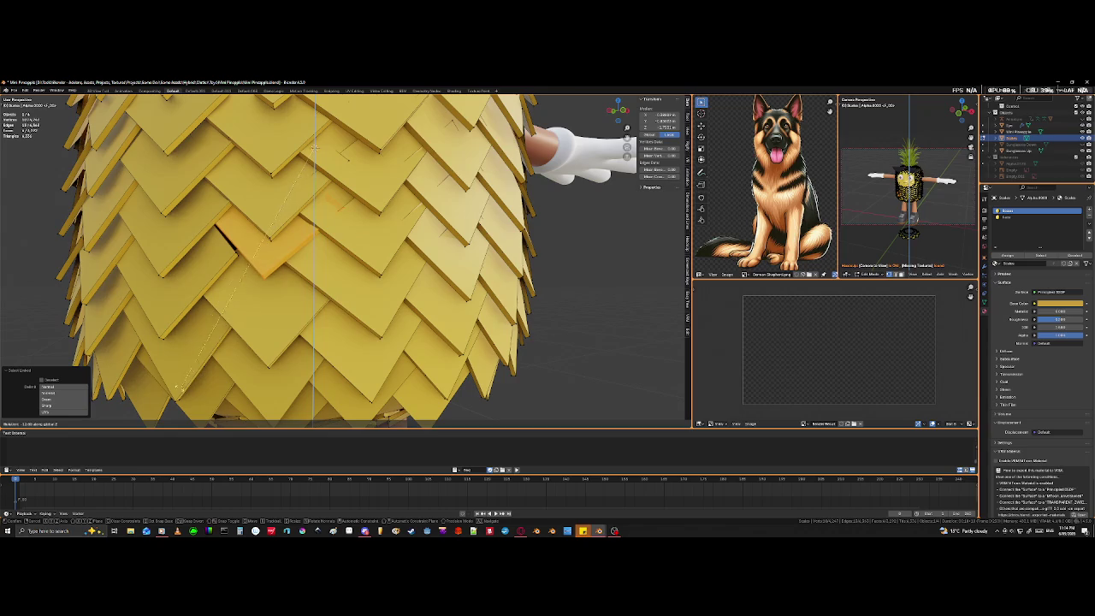
click(143, 398)
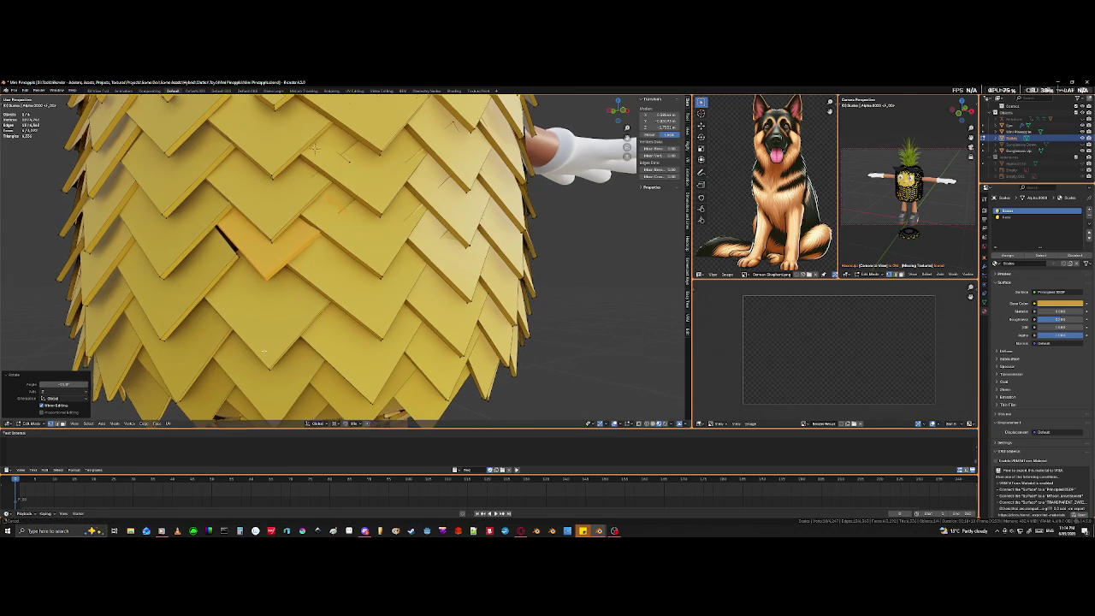
Select a few vertices of a scale plate from above and move them.
mouse_move(314, 148)
middle_down()
mouse_move(293, 219)
mouse_move(360, 366)
mouse_move(403, 352)
mouse_move(447, 275)
middle_up()
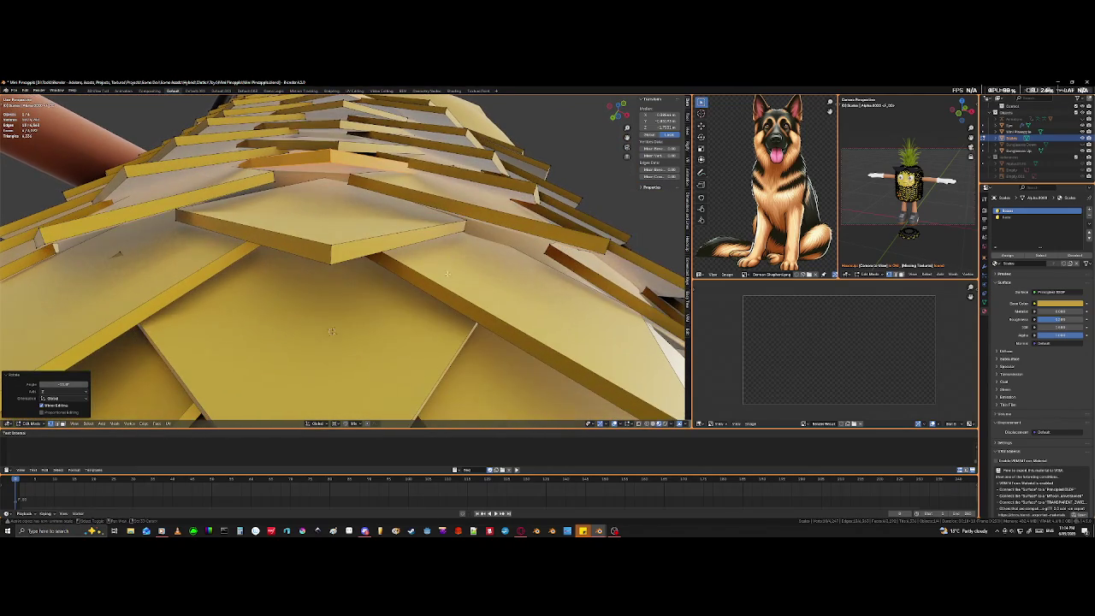
click(326, 148)
shift+click(332, 157)
key(g)
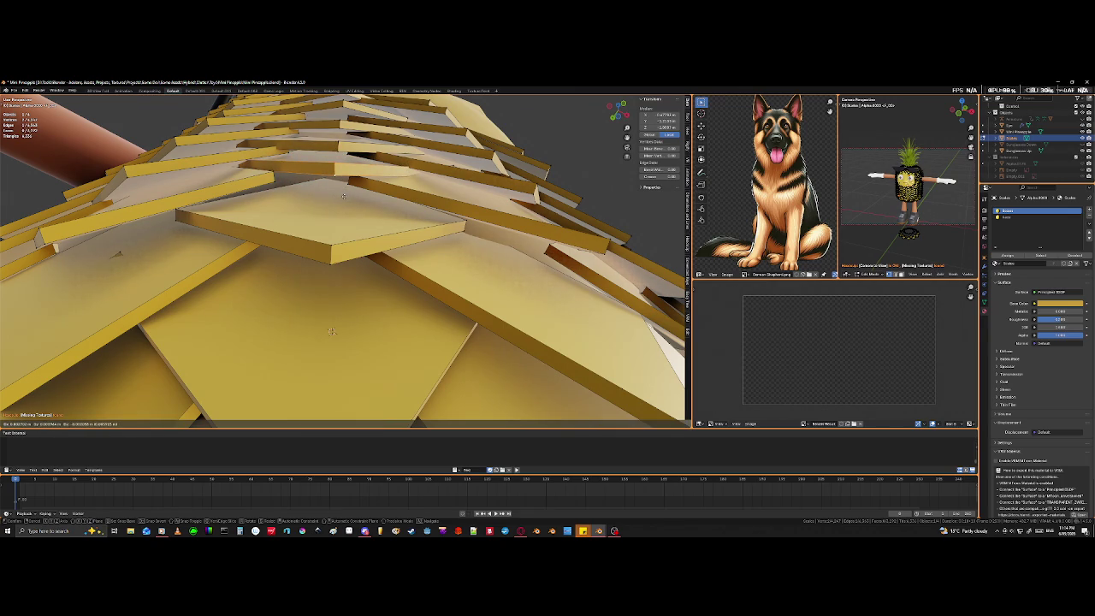
click(343, 196)
Re-angle the view and move the selected vertices vertically along Z.
scroll(359, 223, down, 3)
scroll(372, 231, down, 3)
scroll(382, 242, down, 2)
middle_drag(383, 243, 390, 222)
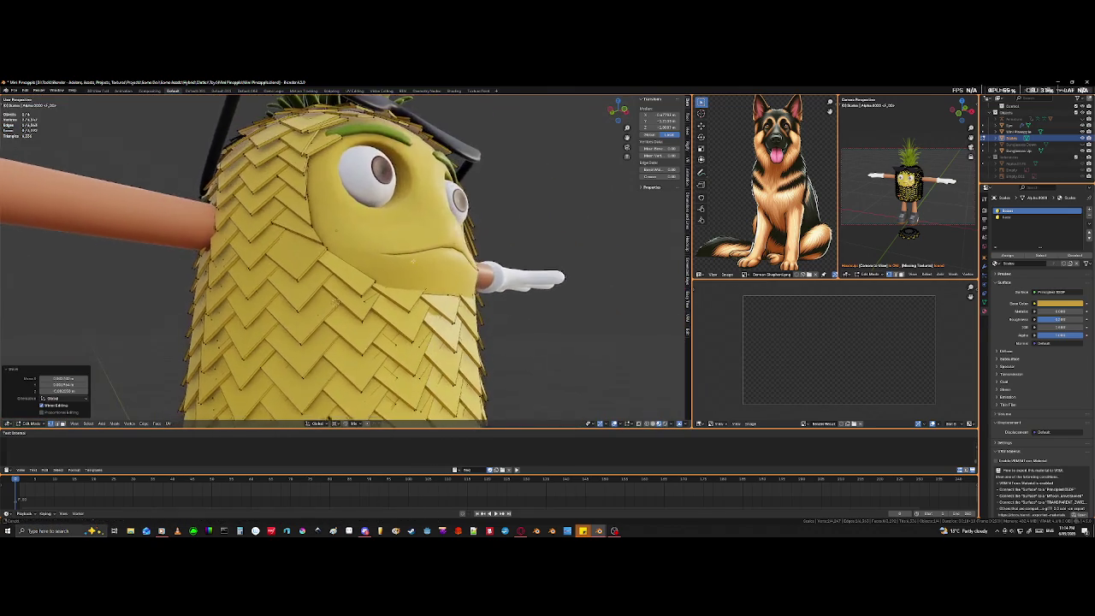
scroll(389, 223, up, 3)
scroll(395, 201, up, 3)
mouse_move(314, 255)
middle_down()
mouse_move(340, 266)
mouse_move(323, 225)
middle_up()
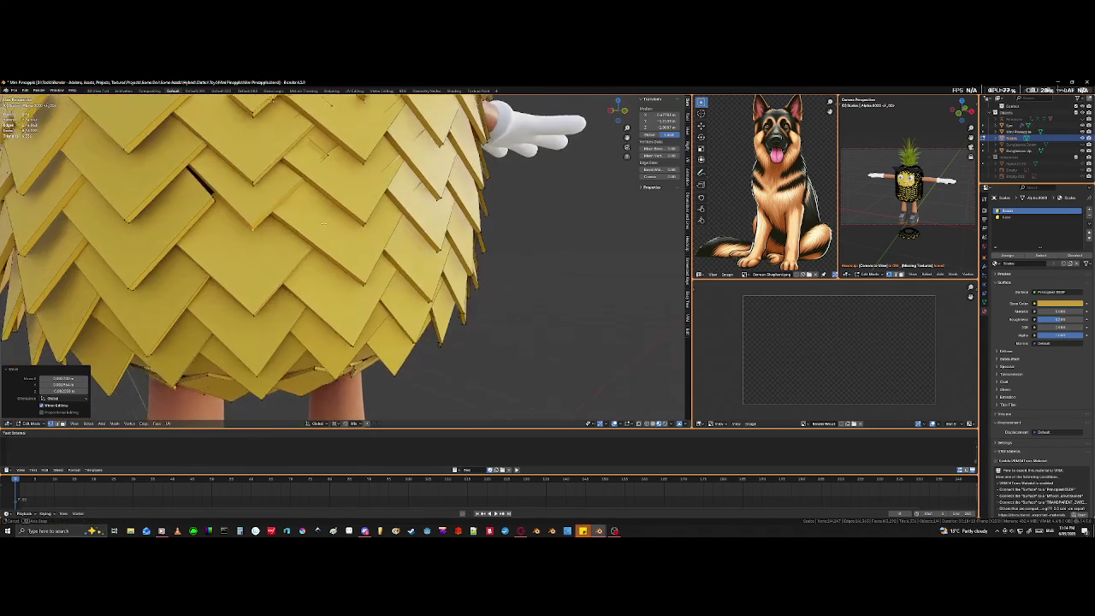
key(g)
key(z)
click(288, 264)
Check the selected edges in X-ray view, then begin sliding an edge along the plate.
key(alt+z)
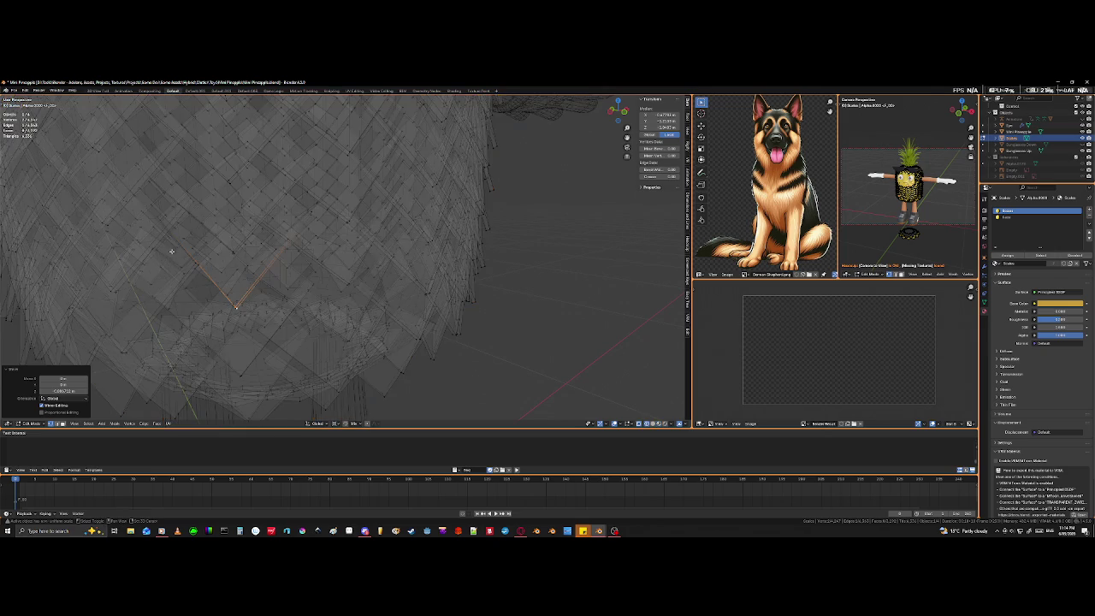
middle_drag(171, 237, 212, 247)
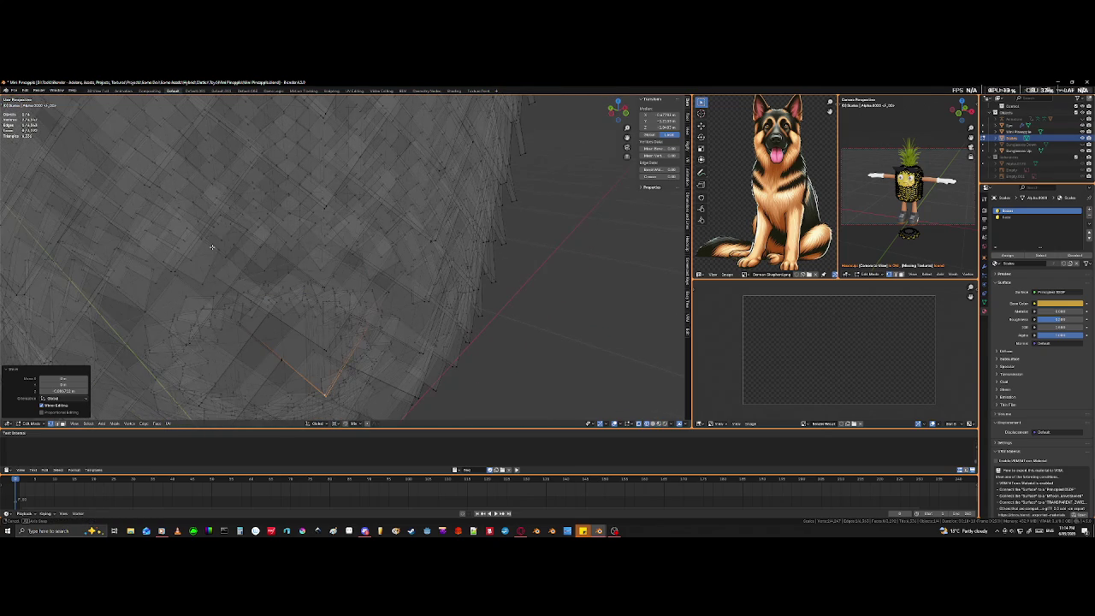
middle_drag(251, 326, 305, 352)
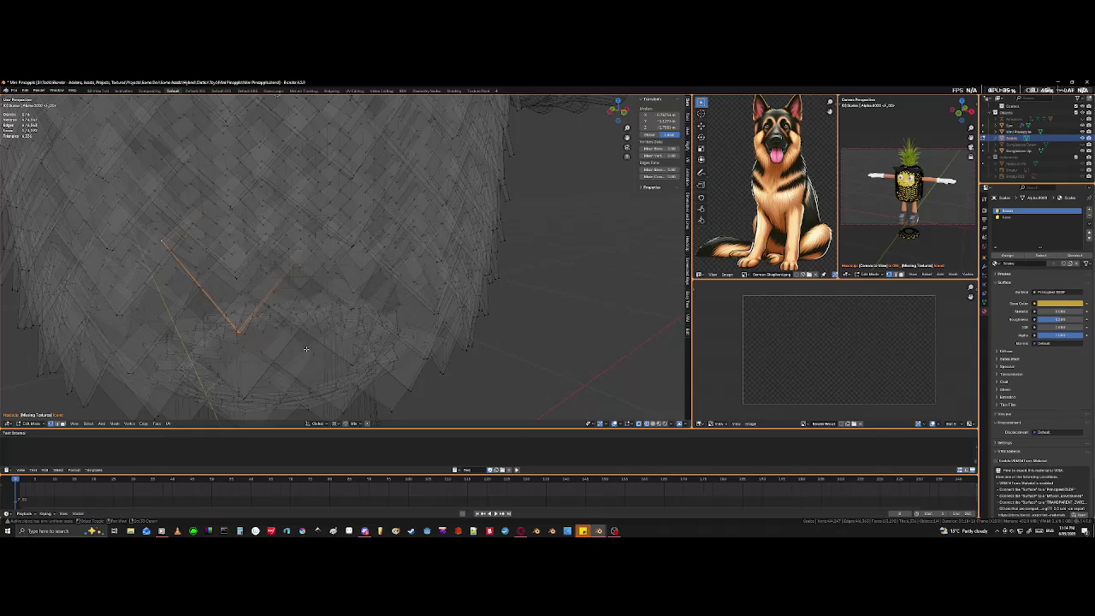
key(alt+z)
key(g)
key(g)
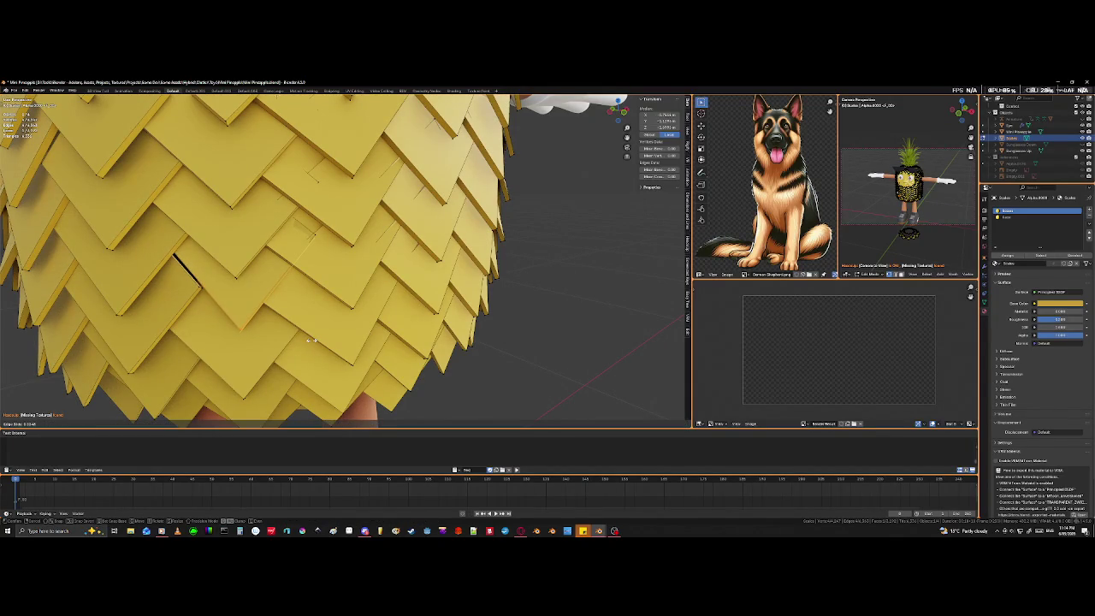
Finish sliding the lower-body scale edge into place and inspect it in wireframe.
click(285, 363)
key(shift+z)
scroll(342, 325, down, 3)
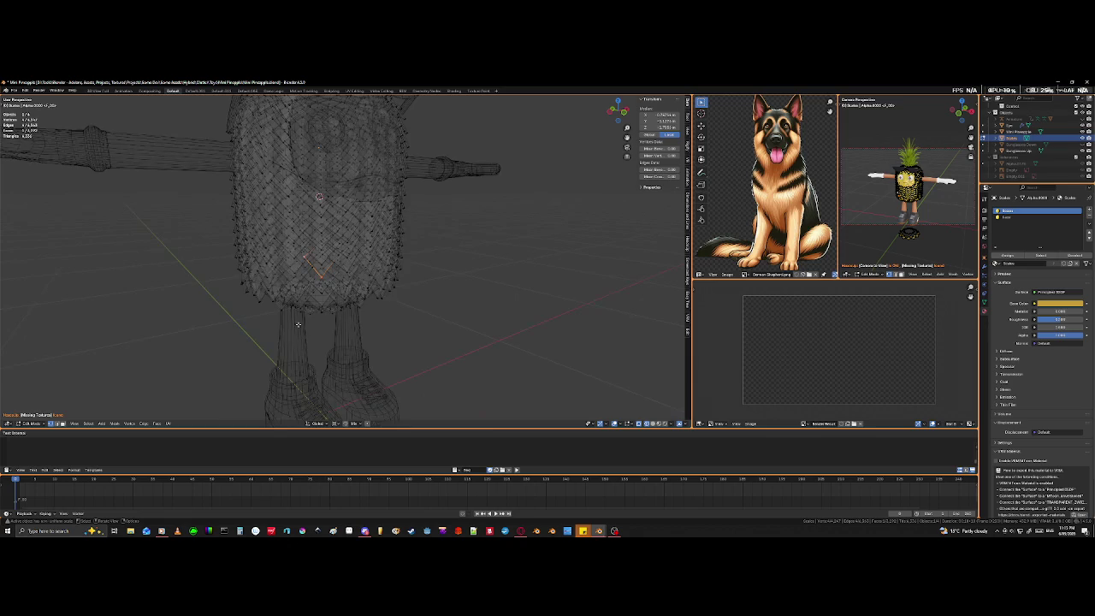
scroll(376, 308, down, 2)
scroll(411, 298, down, 2)
middle_drag(410, 299, 336, 316)
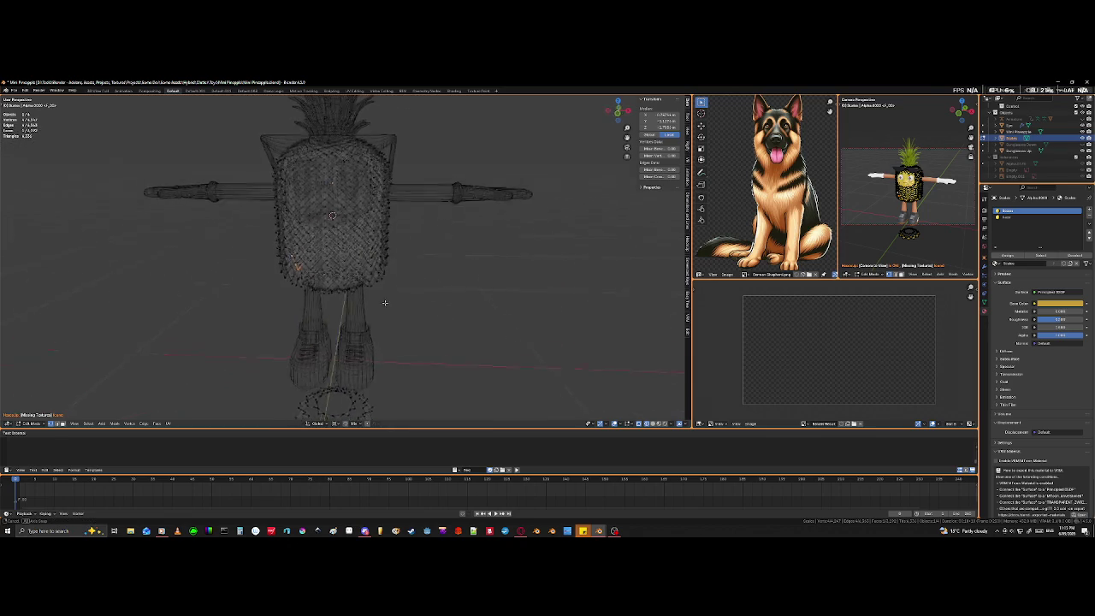
scroll(336, 316, up, 5)
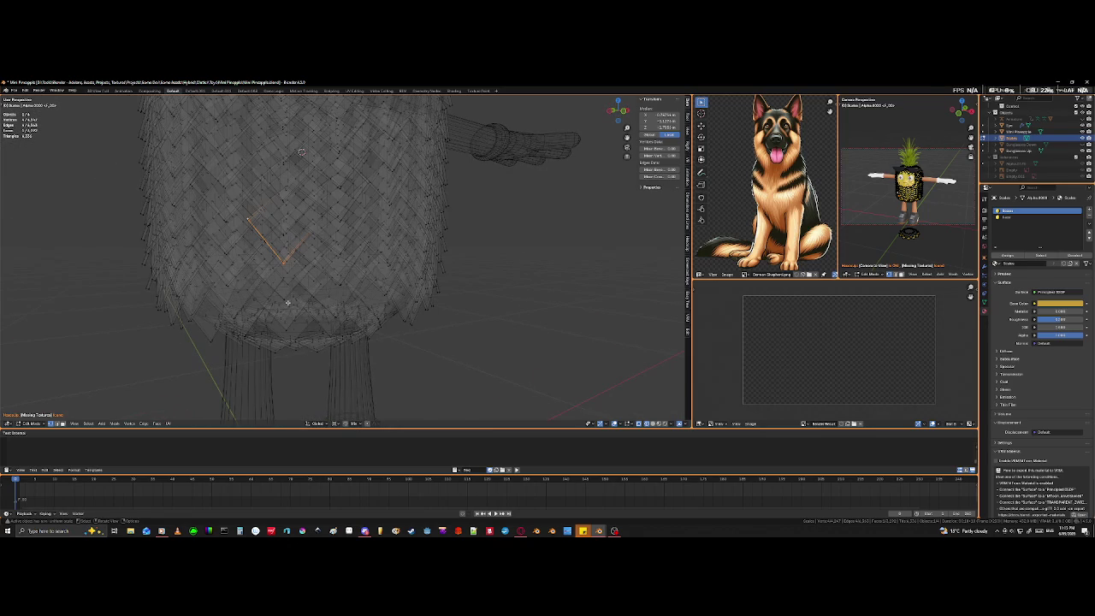
Slide another edge to tighten the gap, viewed in material preview shading.
key(c)
key(Escape)
key(z)
scroll(297, 303, up, 5)
scroll(296, 304, up, 2)
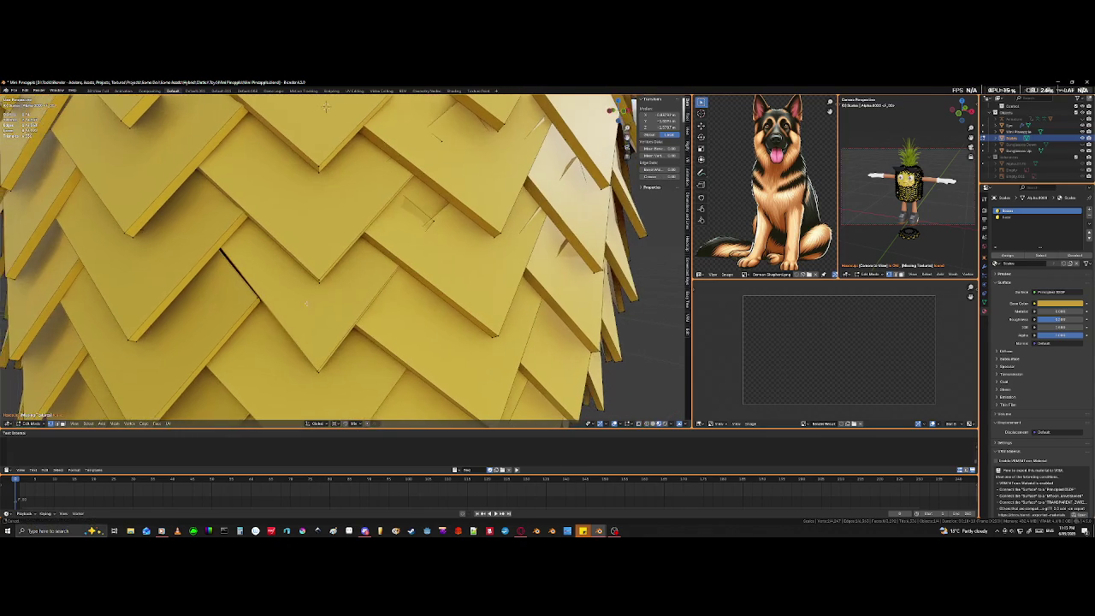
key(g)
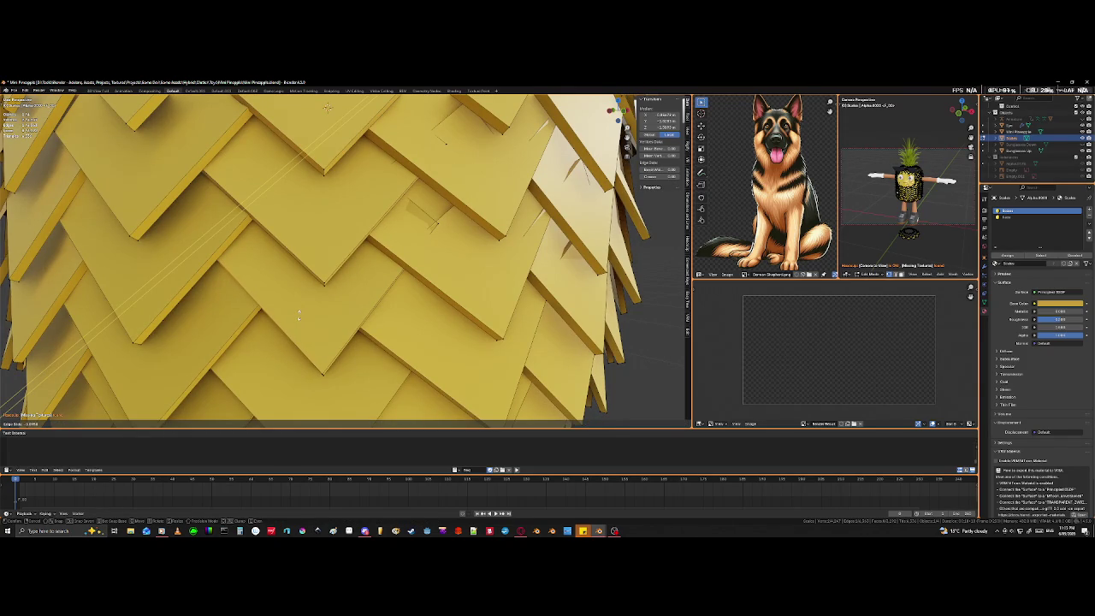
click(299, 316)
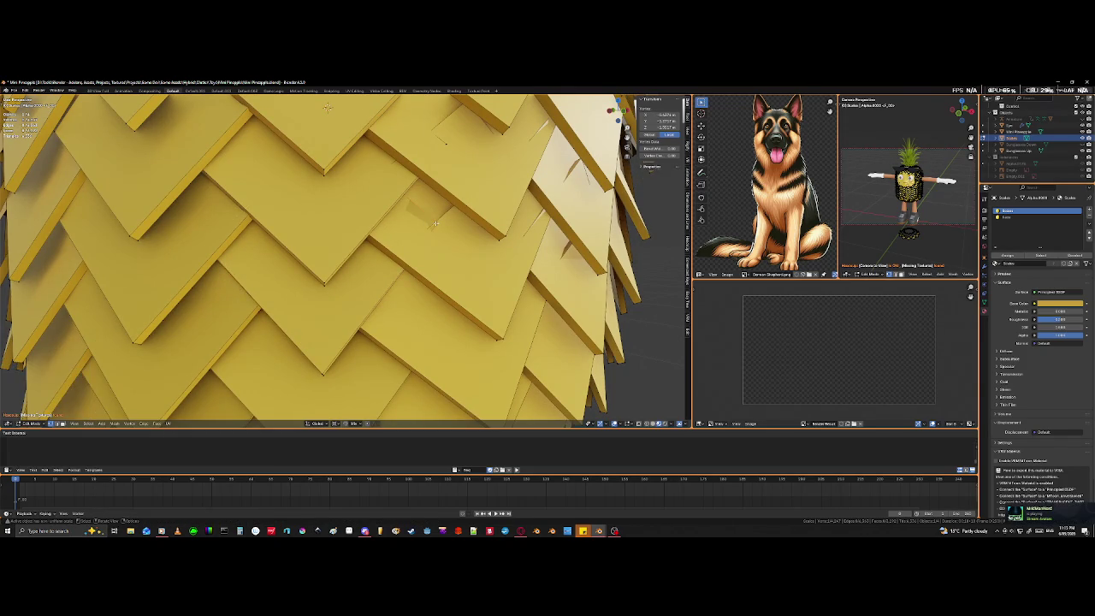
Select the stray scale's edge near the top in see-through view and zoom to check it.
key(shift+z)
mouse_move(436, 224)
middle_down()
mouse_move(421, 246)
mouse_move(478, 268)
mouse_move(454, 264)
middle_up()
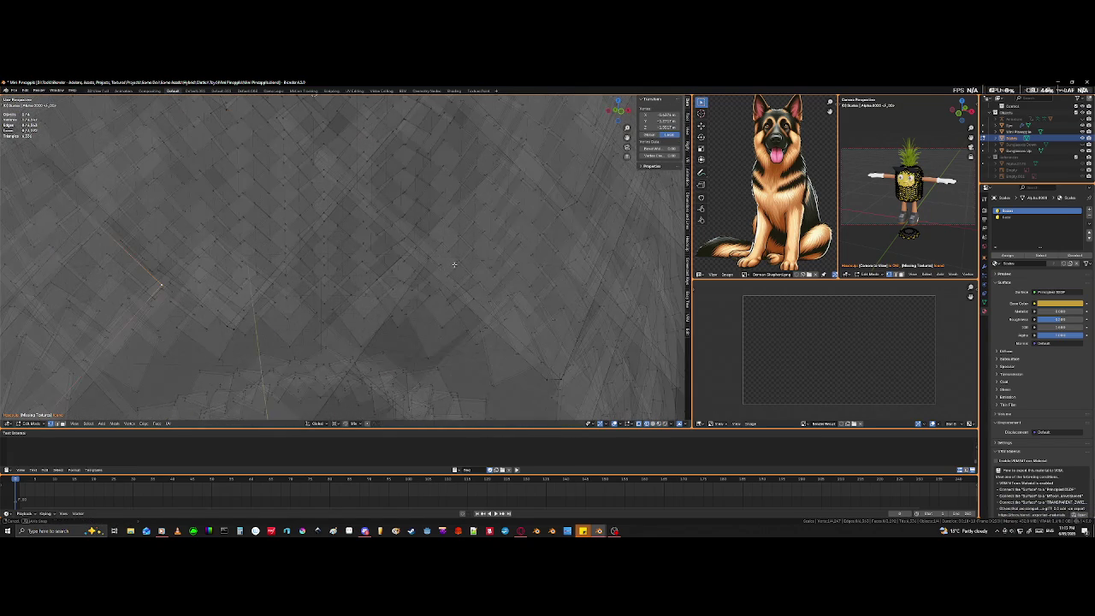
shift+click(173, 291)
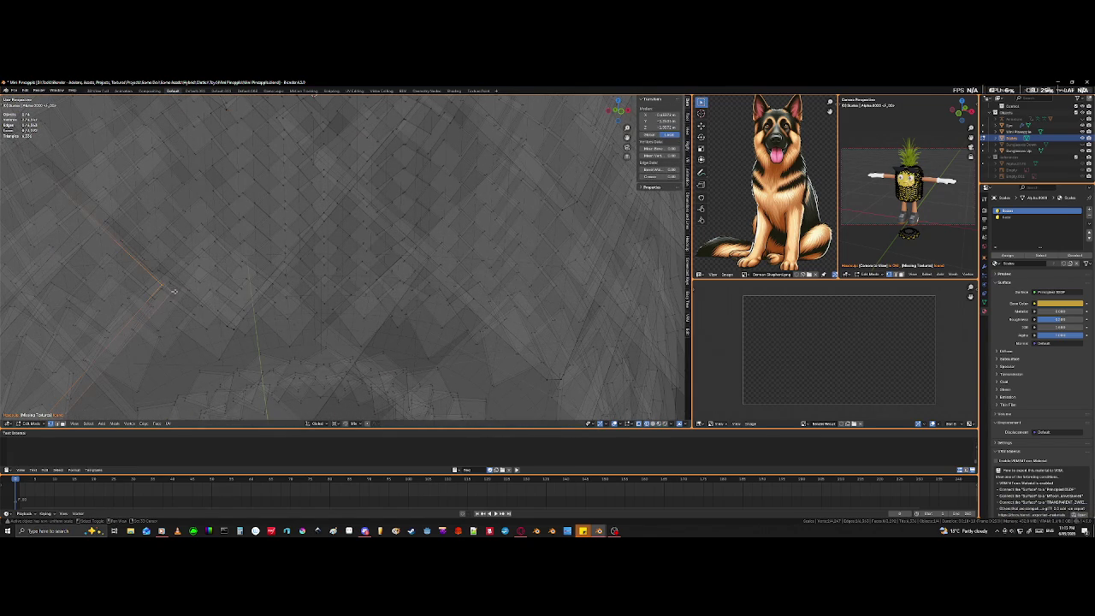
key(alt+z)
scroll(324, 176, down, 5)
scroll(323, 175, down, 2)
scroll(324, 176, down, 3)
key(alt+z)
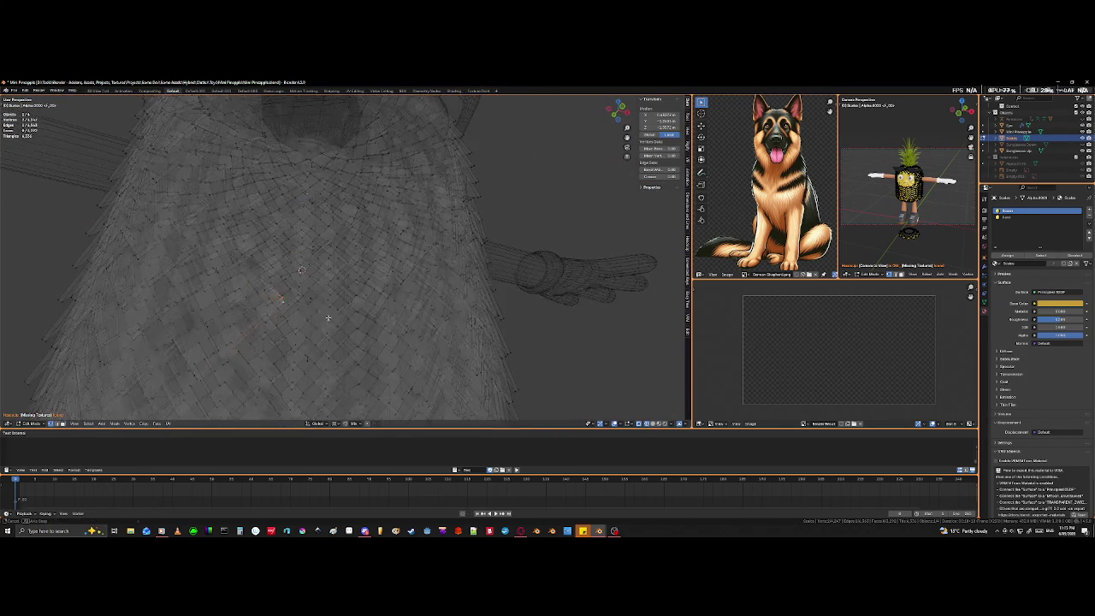
scroll(327, 318, up, 3)
mouse_move(327, 318)
middle_down()
mouse_move(289, 285)
mouse_move(341, 272)
middle_up()
key(alt+z)
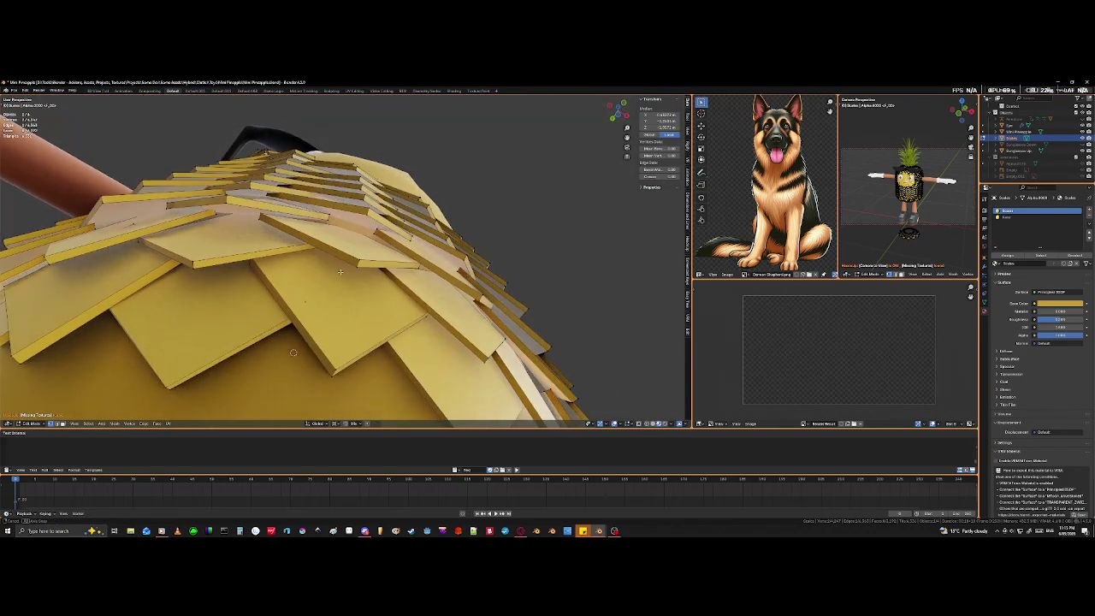
Grab the stray scale edge and move it toward the neighbouring scales.
scroll(340, 272, up, 3)
mouse_move(340, 272)
middle_down()
mouse_move(321, 269)
mouse_move(327, 296)
mouse_move(333, 286)
middle_up()
scroll(326, 291, down, 2)
key(g)
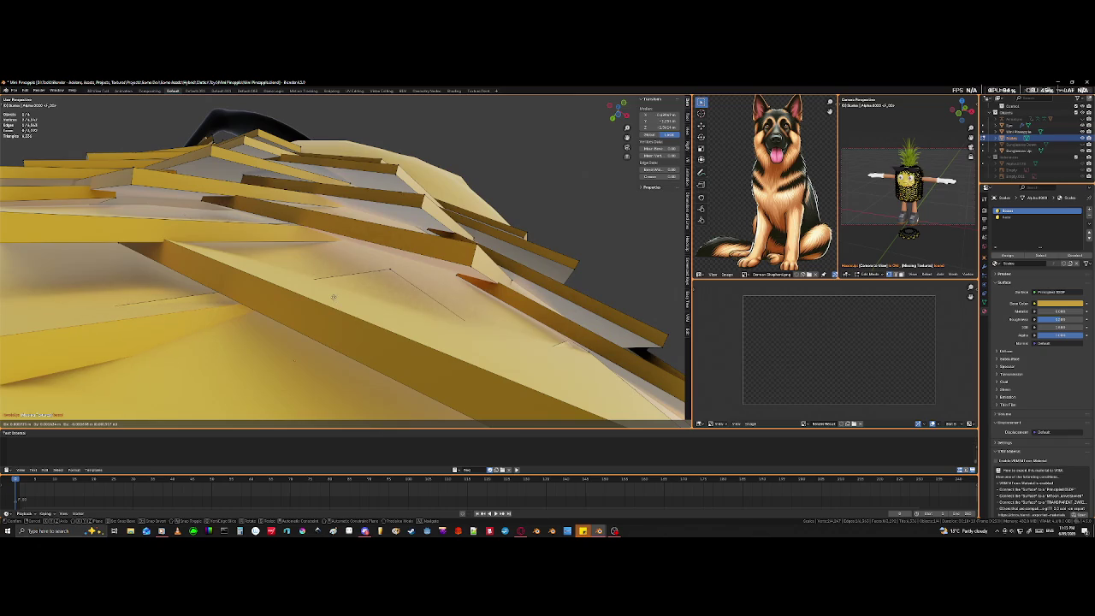
click(380, 267)
Check it in wireframe and move the edge again until it sits flush.
key(shift+z)
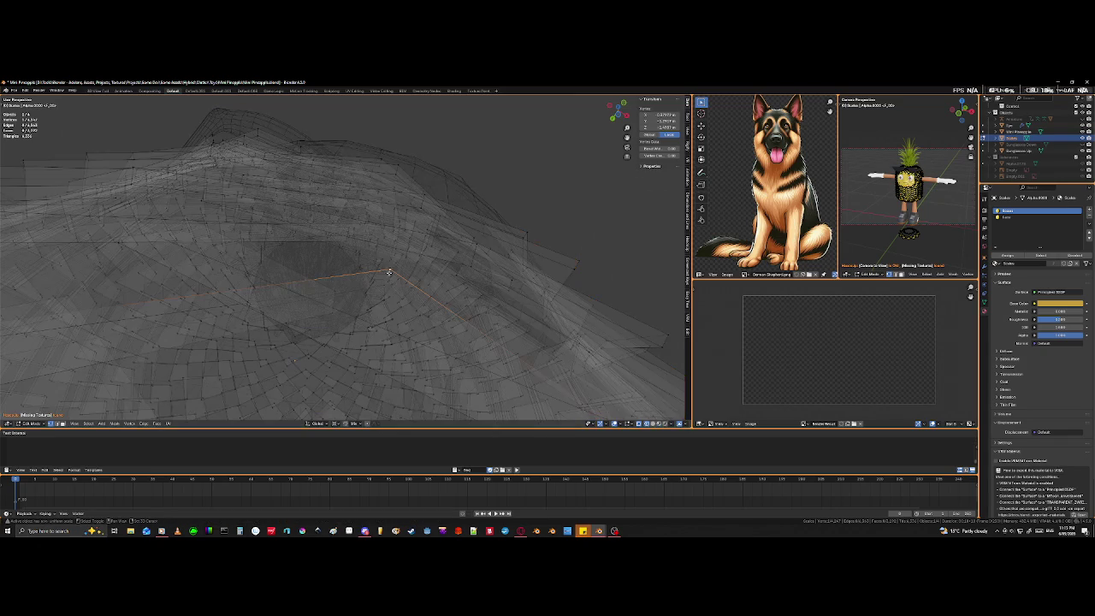
key(shift+z)
scroll(381, 274, up, 3)
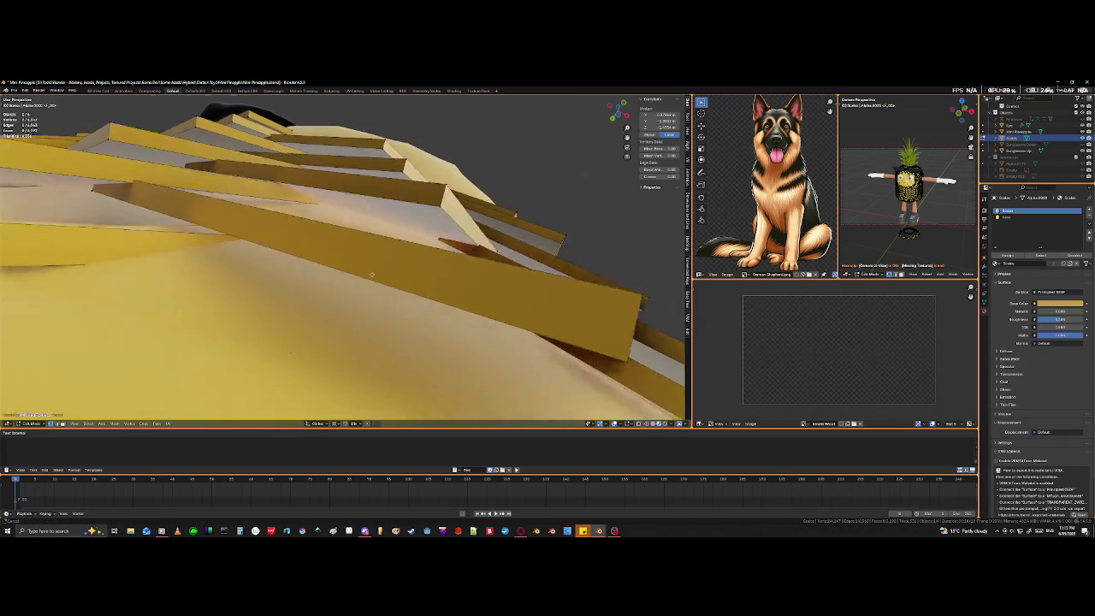
scroll(376, 269, up, 3)
scroll(375, 268, down, 4)
key(g)
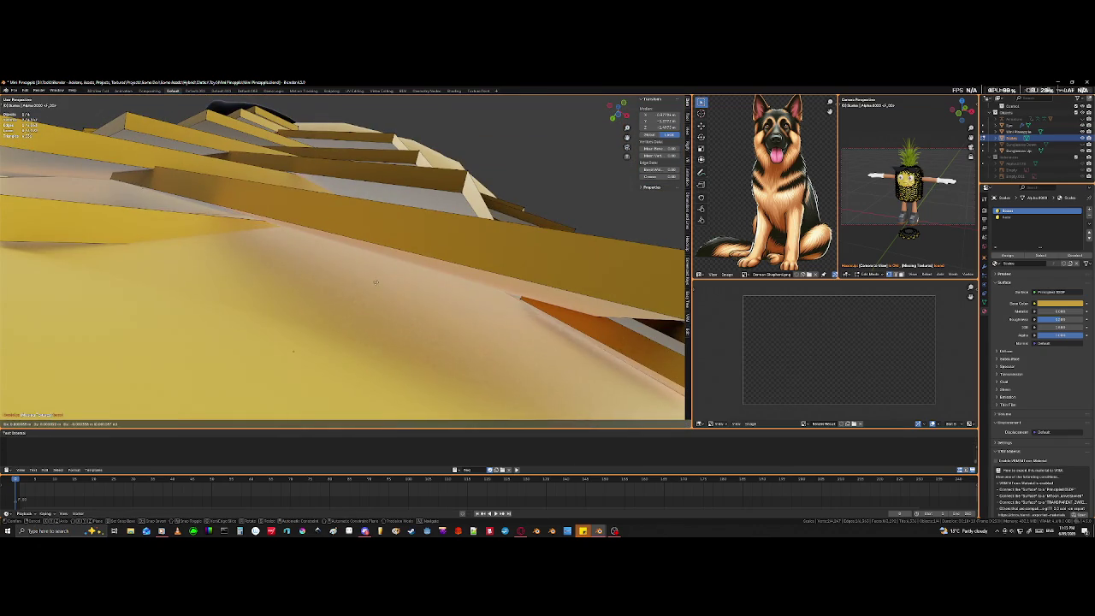
click(368, 354)
scroll(349, 309, down, 3)
middle_drag(272, 337, 282, 347)
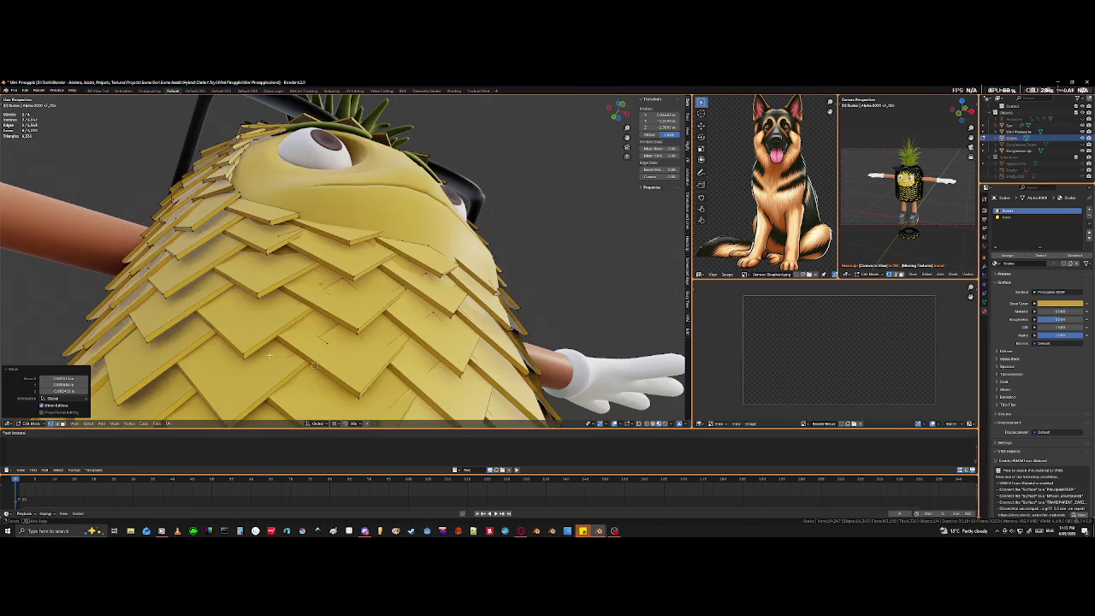
Clear the selection, exit to Object Mode, and orbit around the pineapple inspecting its scales.
scroll(314, 365, down, 2)
scroll(321, 366, down, 2)
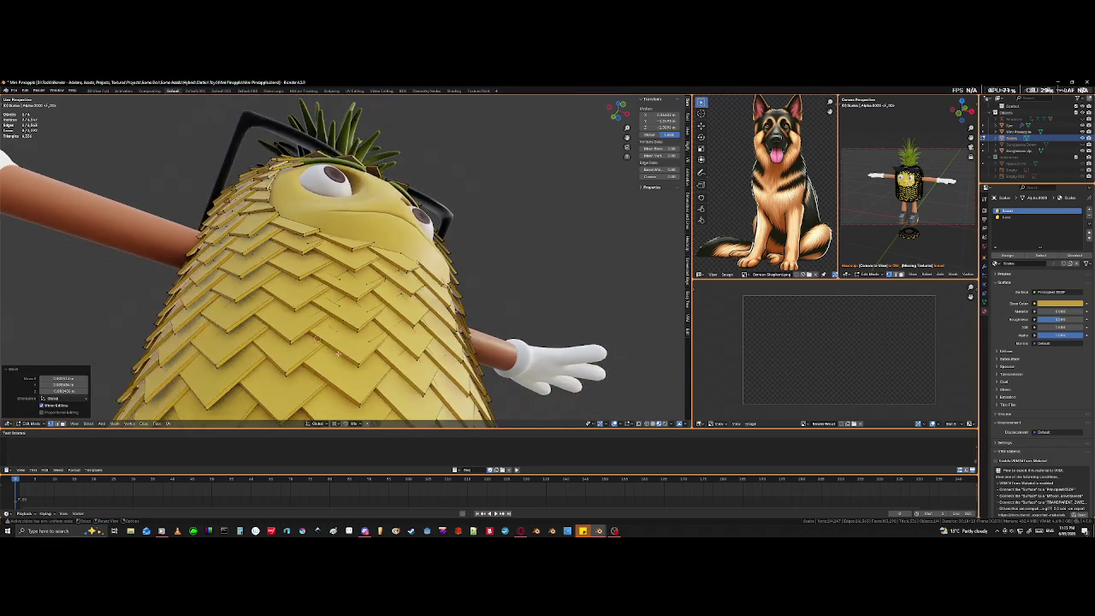
scroll(330, 368, down, 2)
key(shift+z)
key(shift+z)
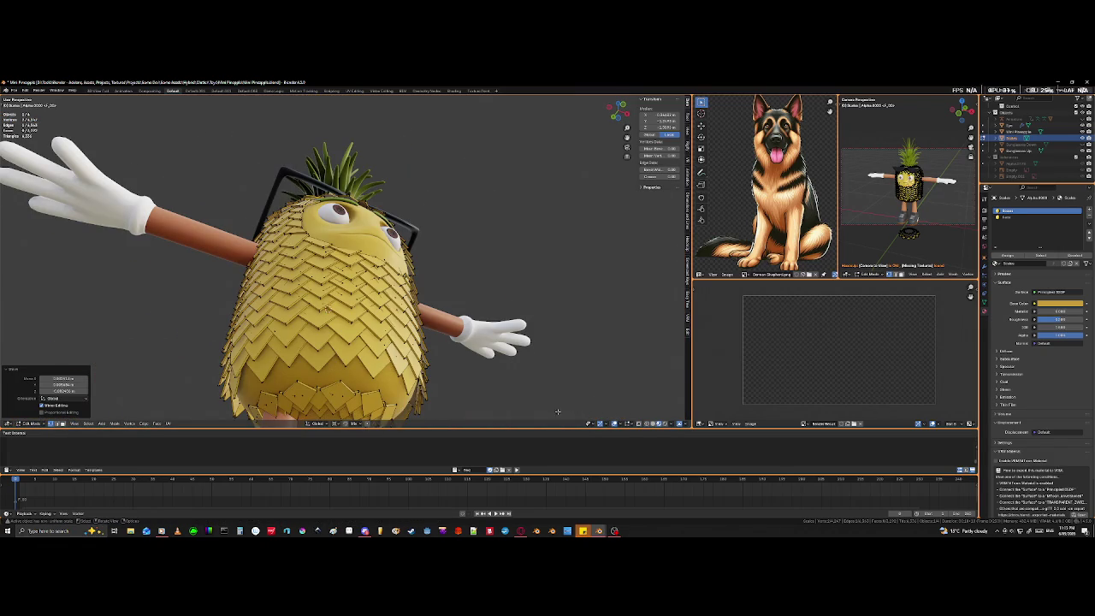
click(542, 395)
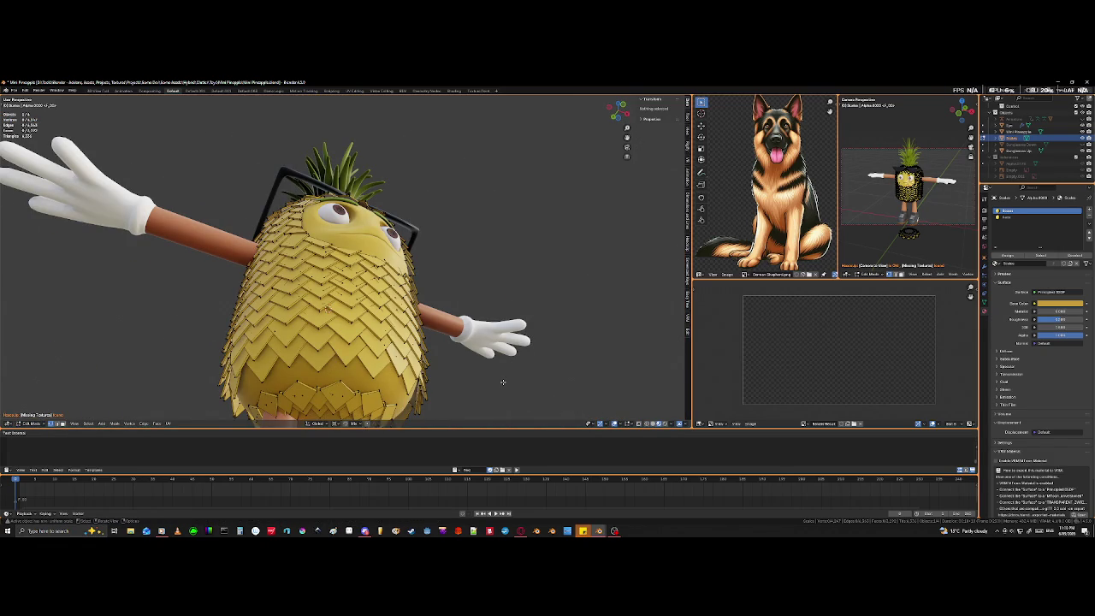
mouse_move(503, 381)
middle_down()
mouse_move(493, 384)
mouse_move(499, 360)
middle_up()
key(Tab)
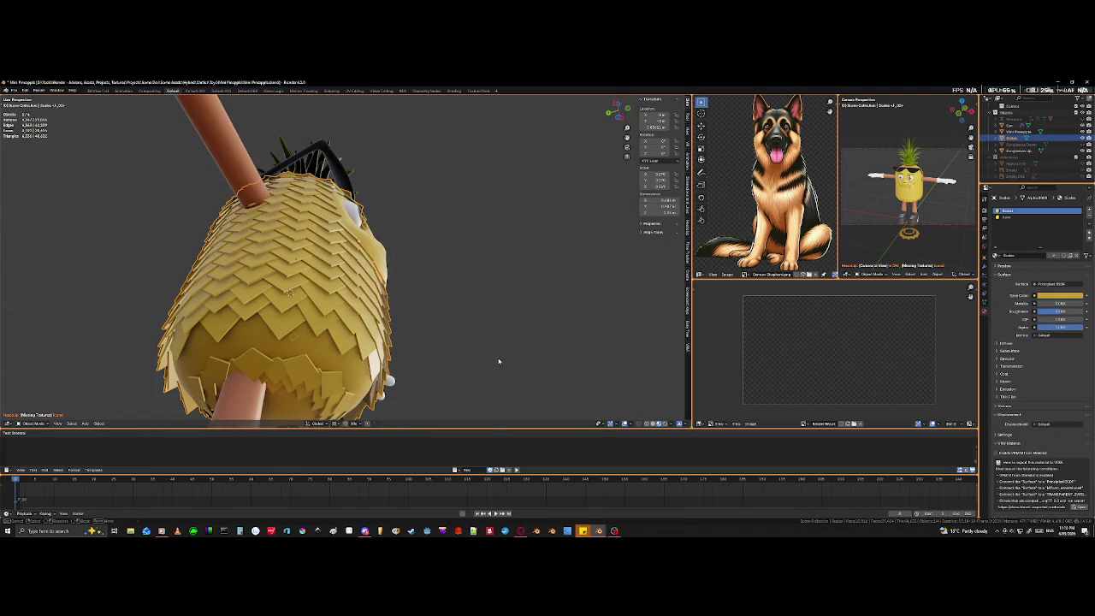
scroll(496, 365, up, 3)
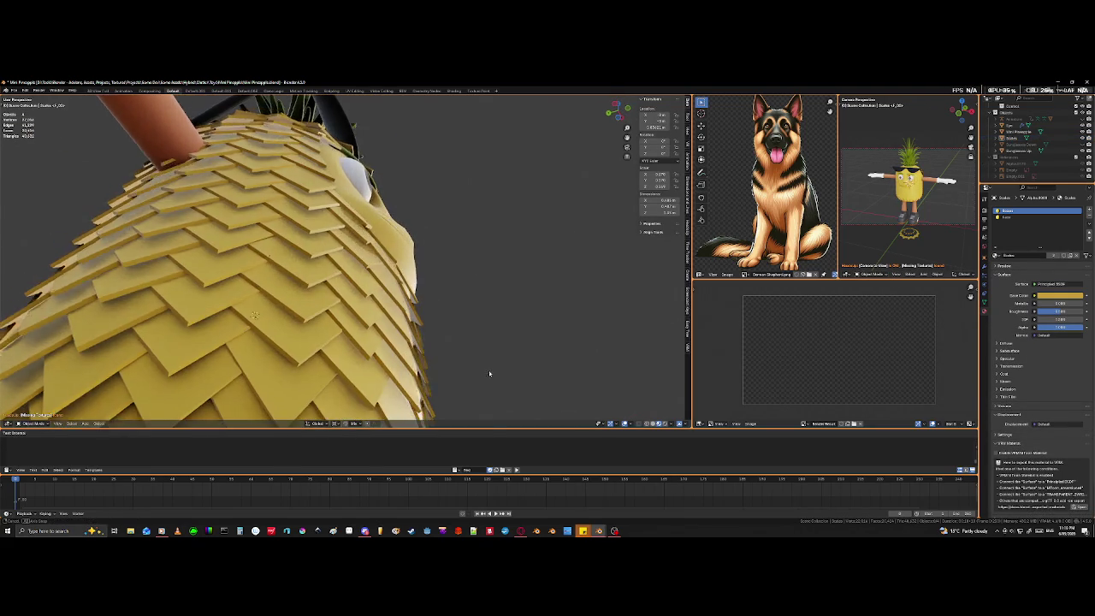
middle_drag(496, 365, 482, 379)
mouse_move(298, 328)
middle_down()
mouse_move(407, 303)
mouse_move(373, 299)
mouse_move(442, 318)
mouse_move(309, 289)
mouse_move(338, 308)
middle_up()
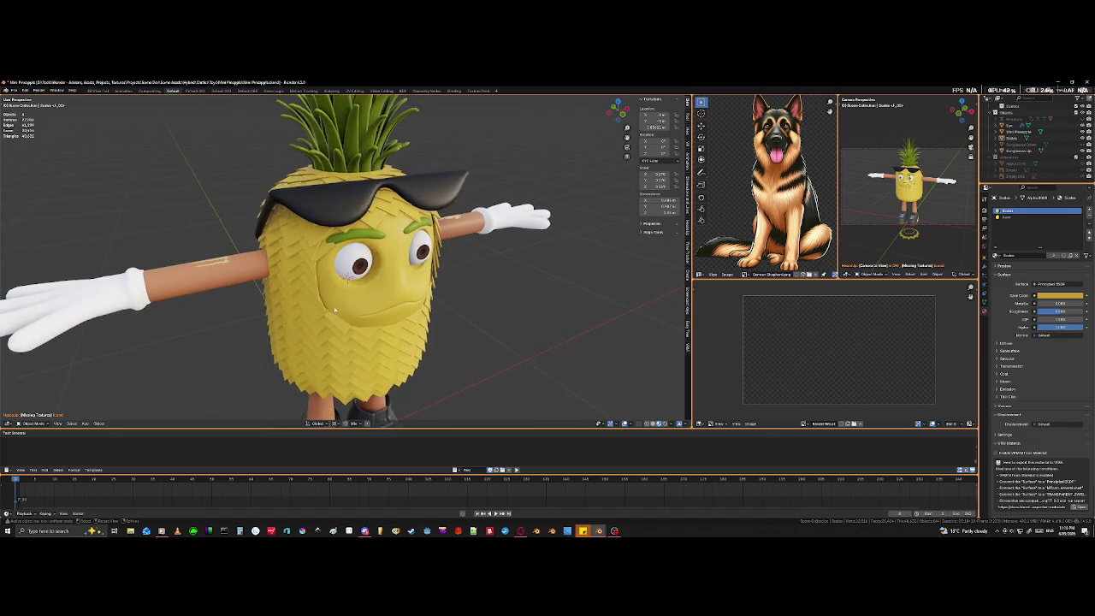
Select the Scales object, enter Edit Mode, and pick one whole linked scale beside the arm.
scroll(342, 312, up, 3)
scroll(353, 323, up, 4)
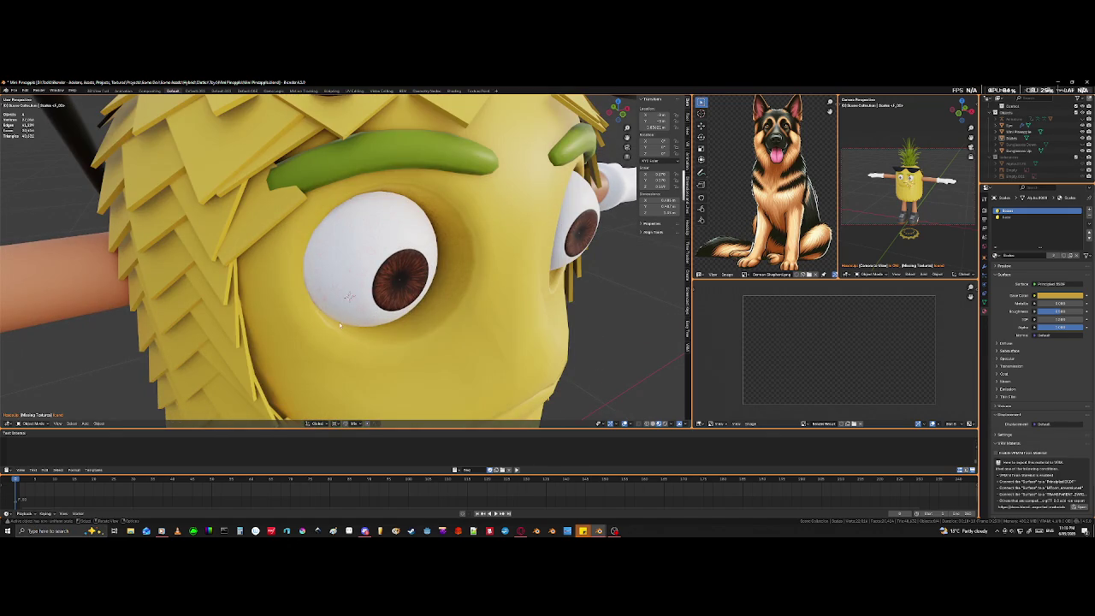
mouse_move(336, 321)
middle_down()
mouse_move(384, 318)
mouse_move(333, 324)
middle_up()
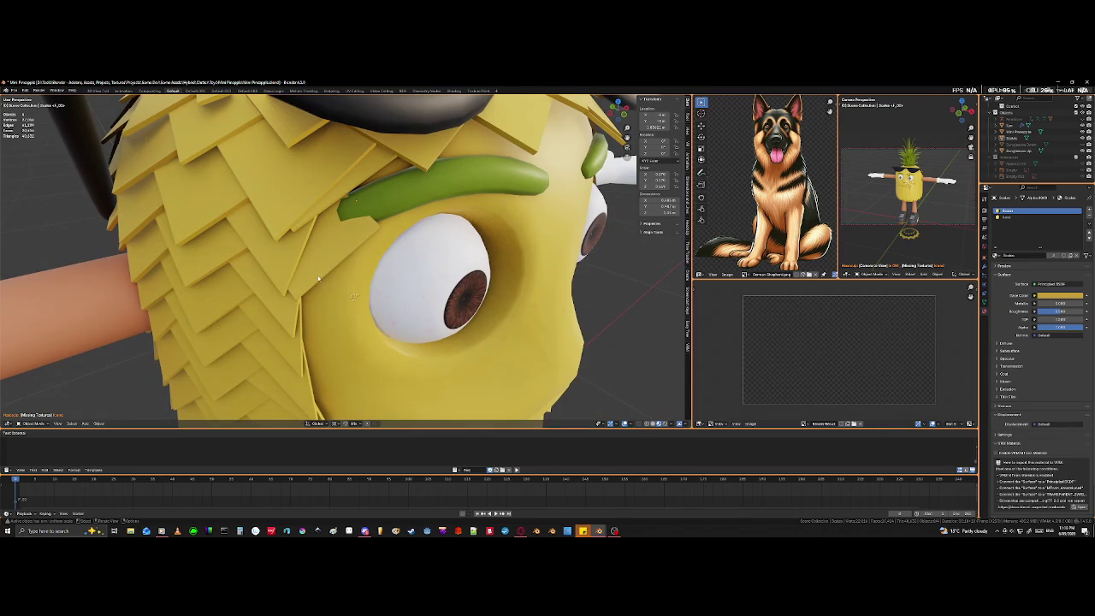
click(318, 278)
key(Tab)
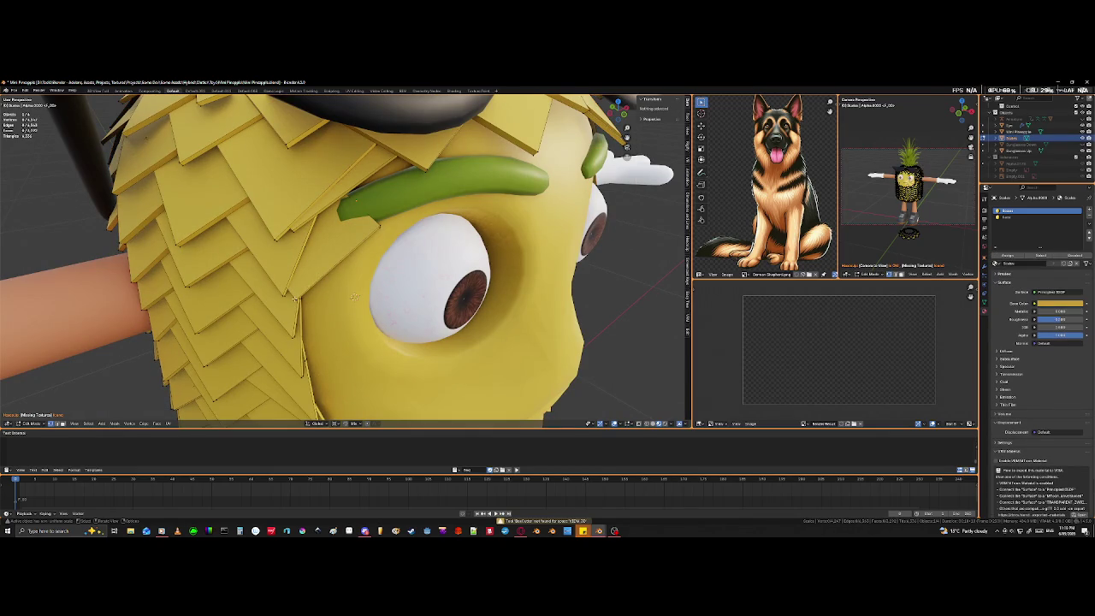
key(ctrl+l)
scroll(354, 295, down, 5)
middle_drag(353, 295, 360, 276)
key(k)
click(361, 276)
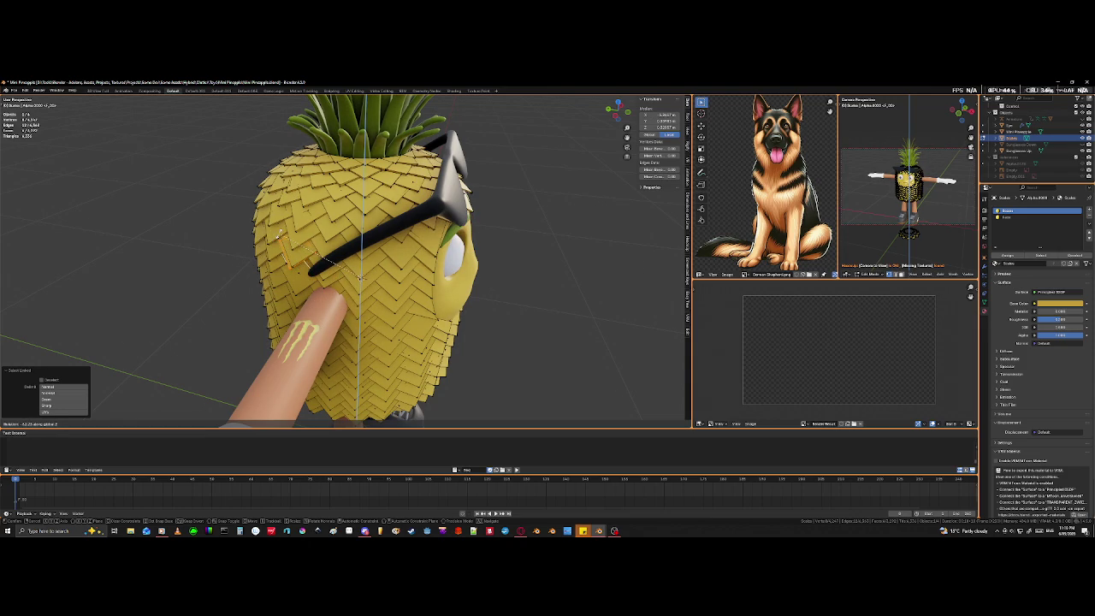
Confirm the scale's rotation and move it vertically along Z twice to cover the gap.
key(Return)
middle_drag(360, 278, 371, 281)
scroll(372, 281, up, 3)
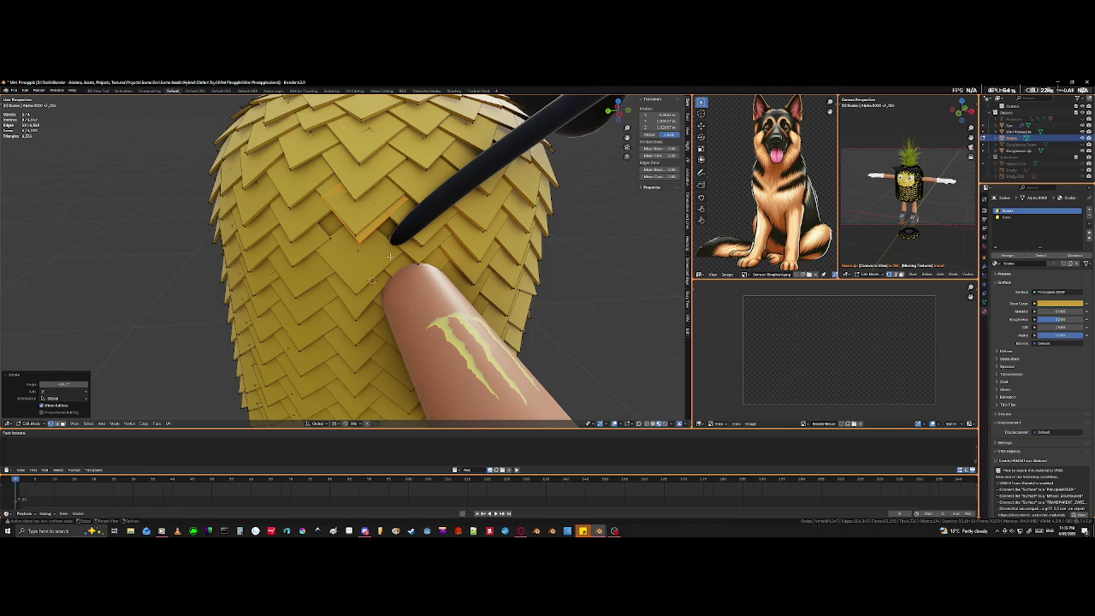
key(g)
key(z)
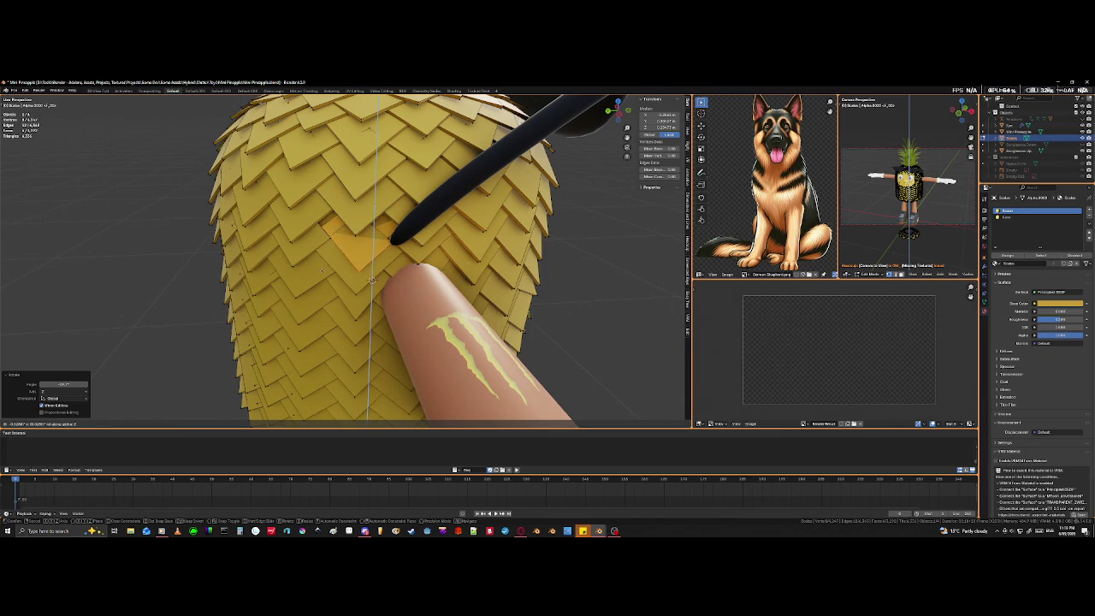
click(320, 270)
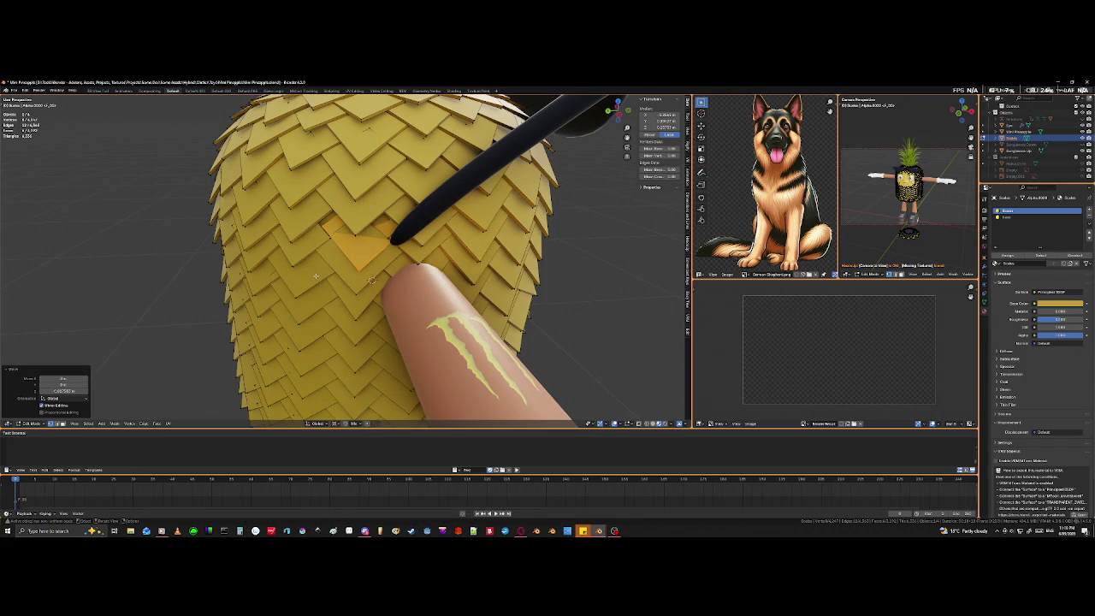
key(g)
key(z)
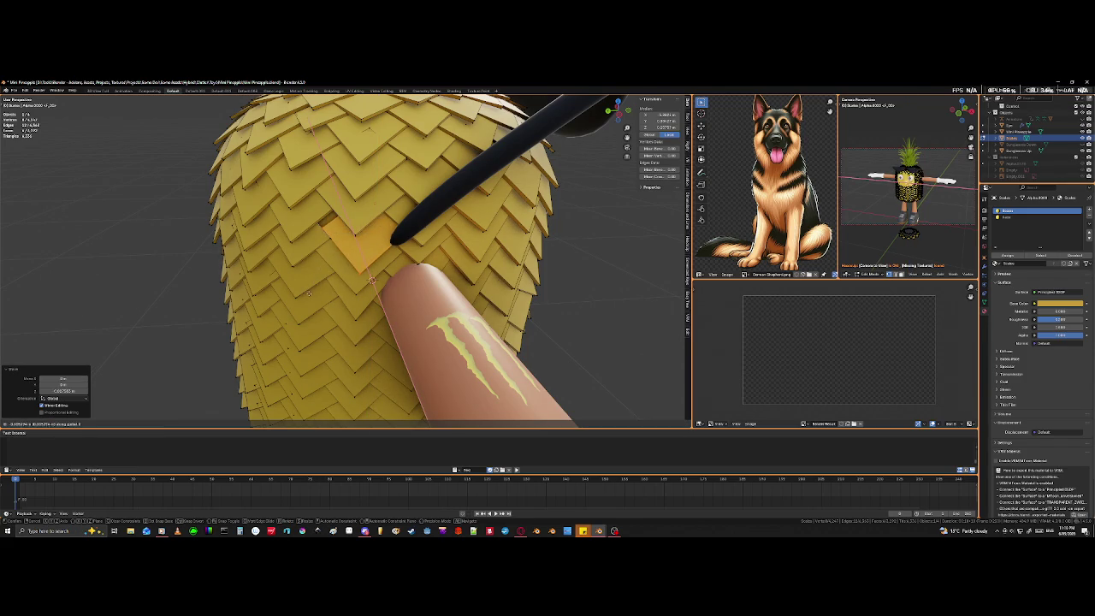
click(305, 303)
Turn the scale around Z and shift it vertically again so it overlaps its neighbours.
key(g)
key(z)
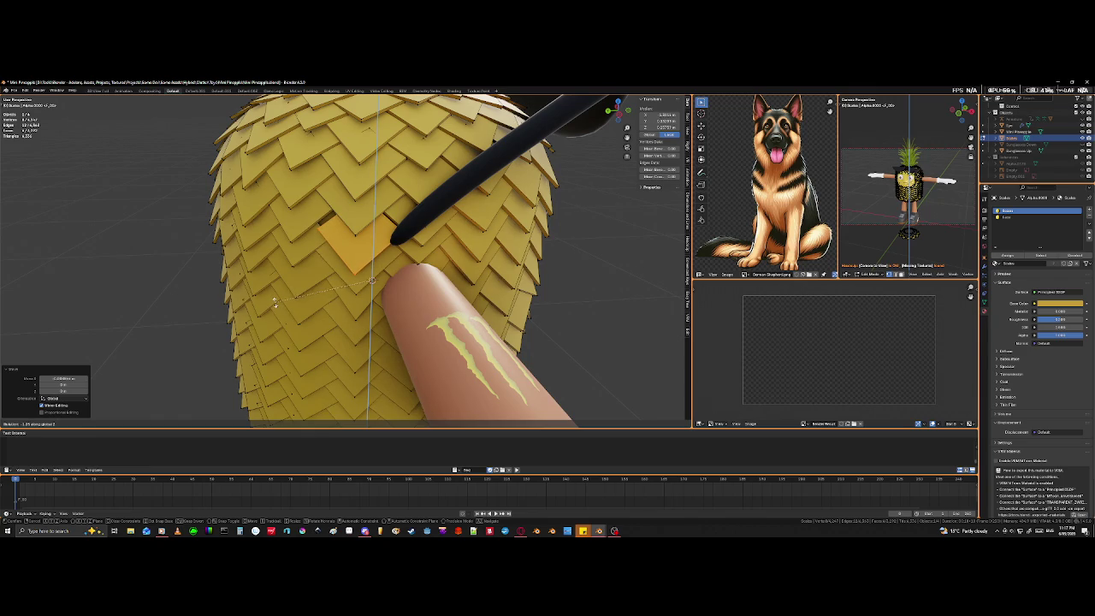
key(r)
click(275, 301)
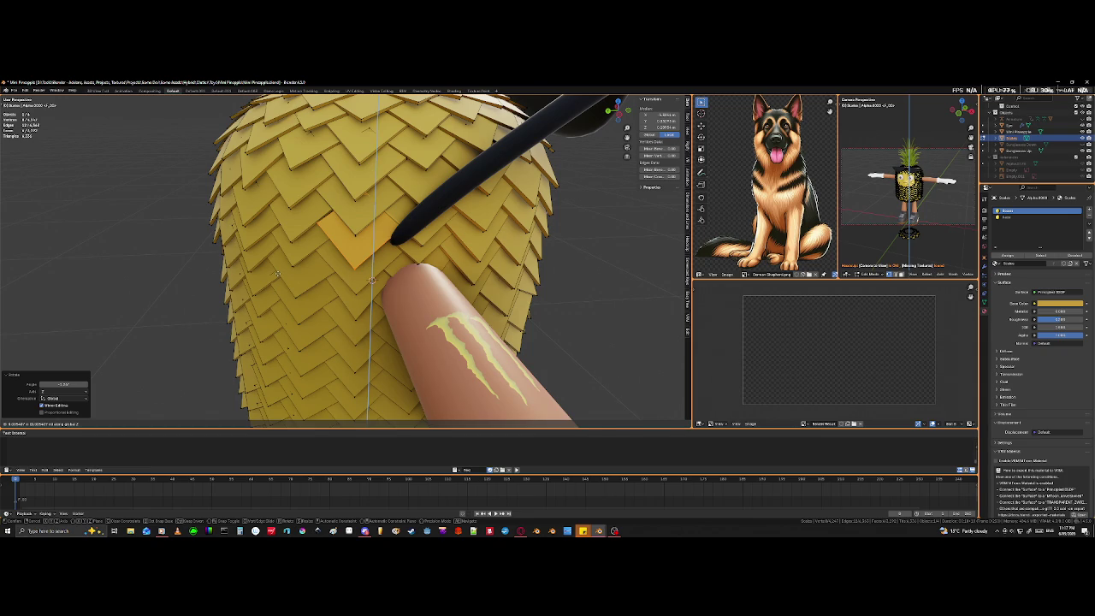
click(279, 274)
scroll(317, 268, up, 2)
mouse_move(317, 268)
middle_down()
mouse_move(315, 296)
mouse_move(339, 299)
middle_up()
middle_drag(393, 330, 513, 323)
key(s)
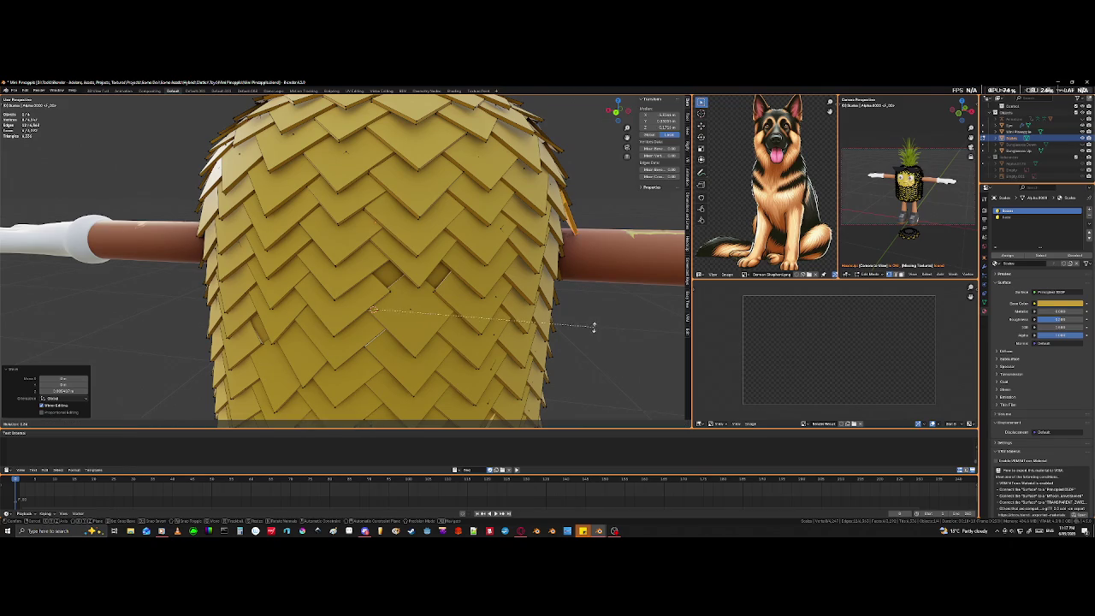
key(g)
key(z)
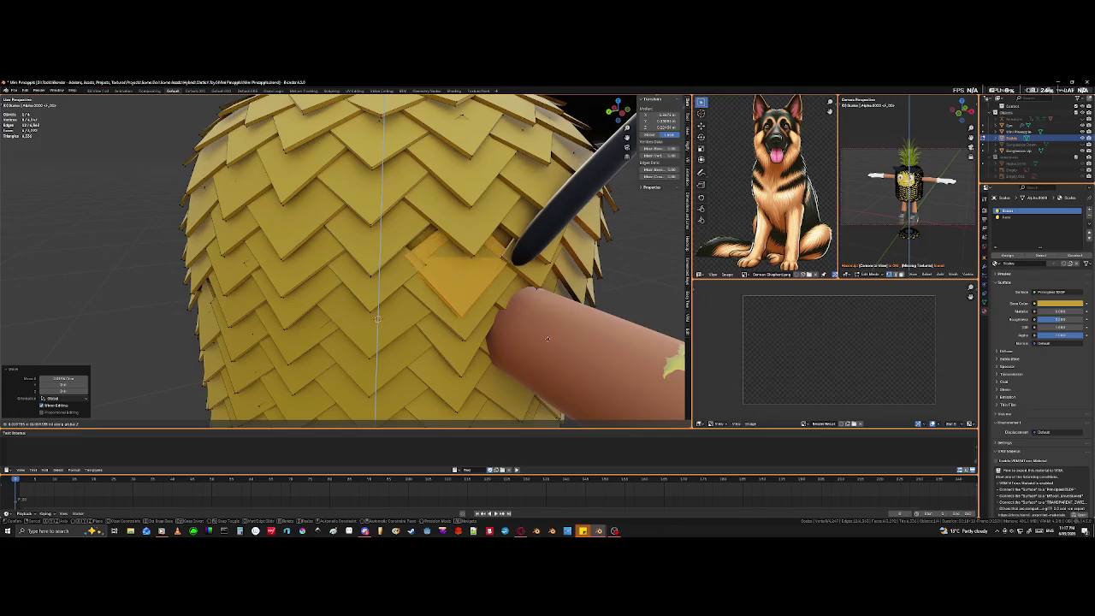
click(544, 333)
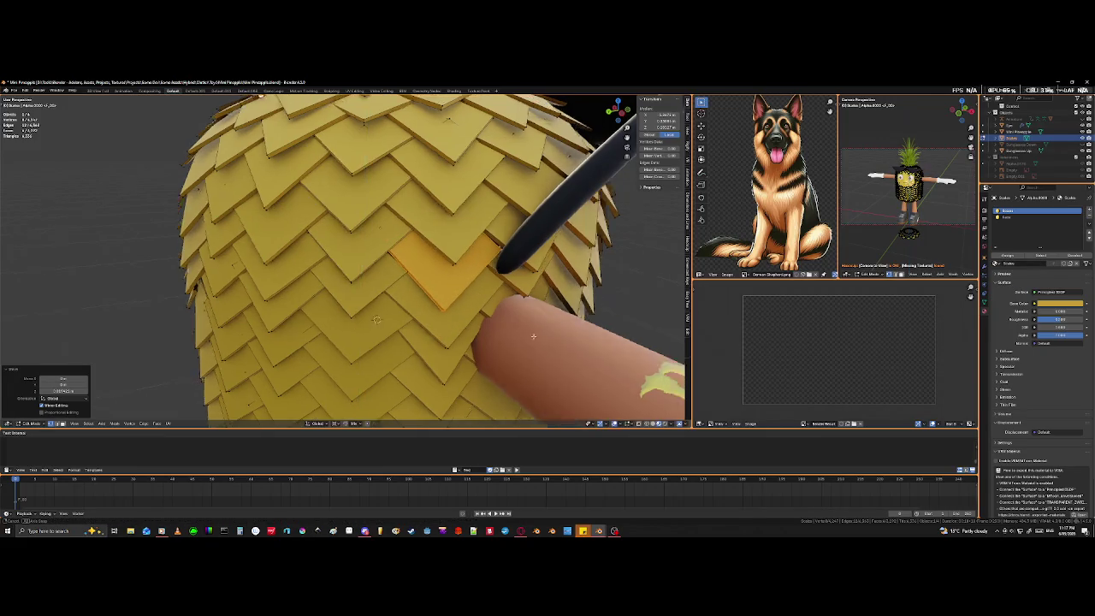